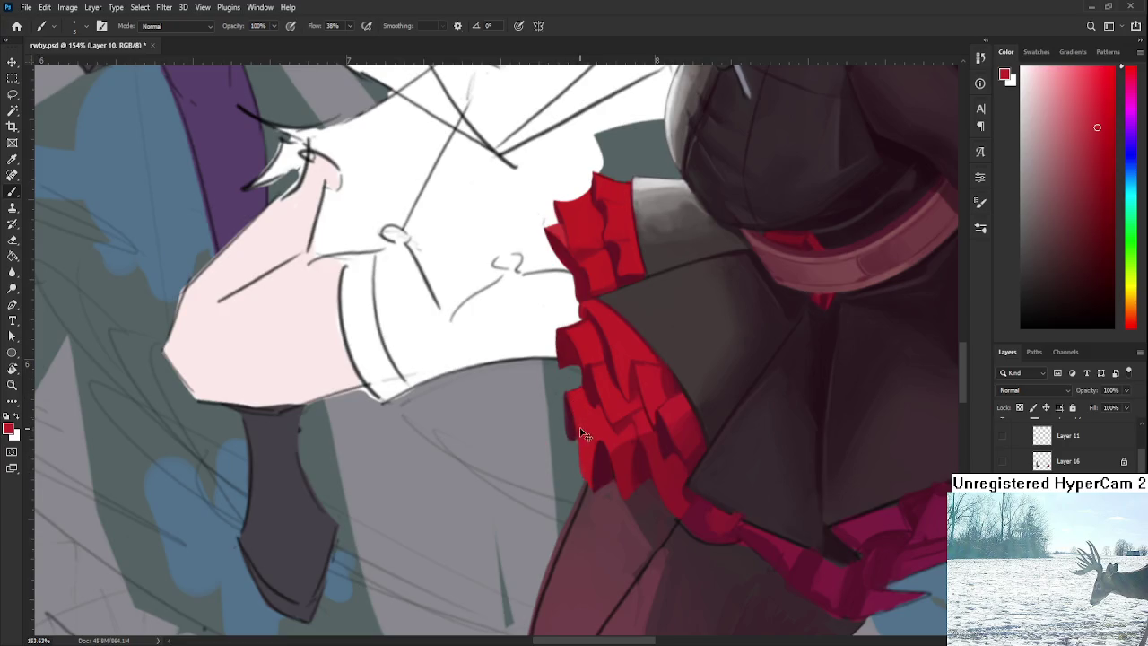
Step: Paint light and dark red shading on the right part of the frill, using reds sampled from it
left_click(596, 462, "alt")
left_click(598, 451, "alt")
left_click(634, 437, "alt")
left_click(637, 453, "alt")
left_click(650, 461, "alt")
left_click(648, 442, "alt")
left_click(639, 453, "alt")
left_click(639, 434, "alt")
left_click(636, 440, "alt")
Step: Shade the left part of the frill with lighter and darker reds sampled from it
left_click_drag(669, 407, 583, 468)
left_click(548, 447, "alt")
left_click(547, 458, "alt")
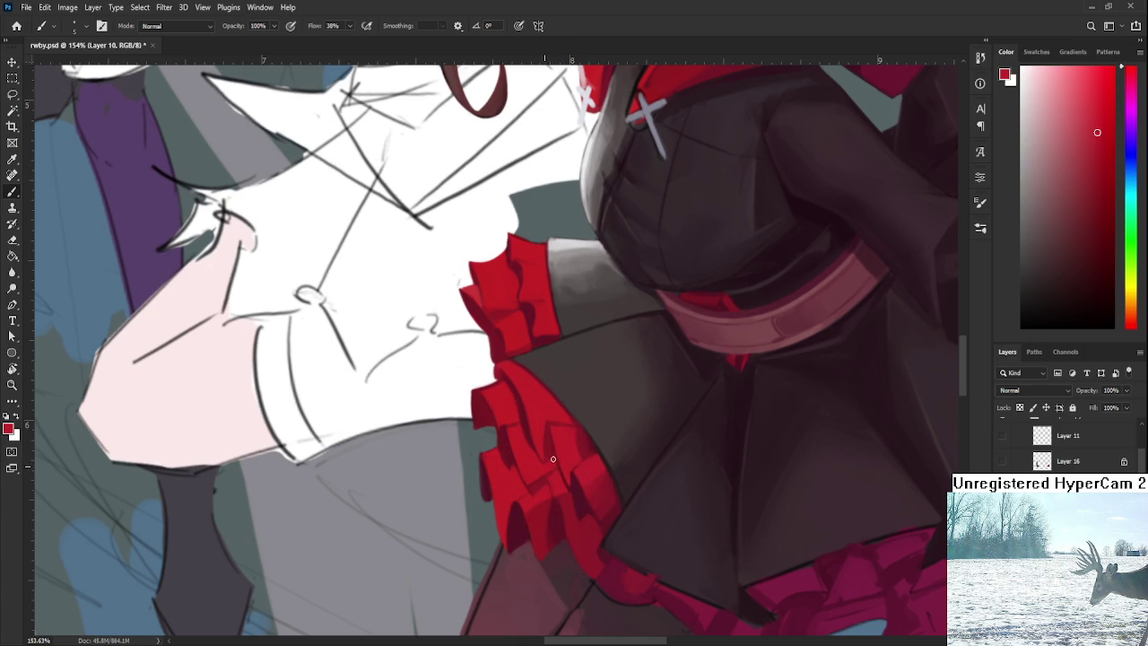
left_click(575, 444, "alt")
scroll(601, 467, "down", 2)
Step: Zoom out to check the piece, rotate the view upright, and zoom back onto the skirt frill
scroll(628, 448, "down", 3)
scroll(654, 421, "down", 3)
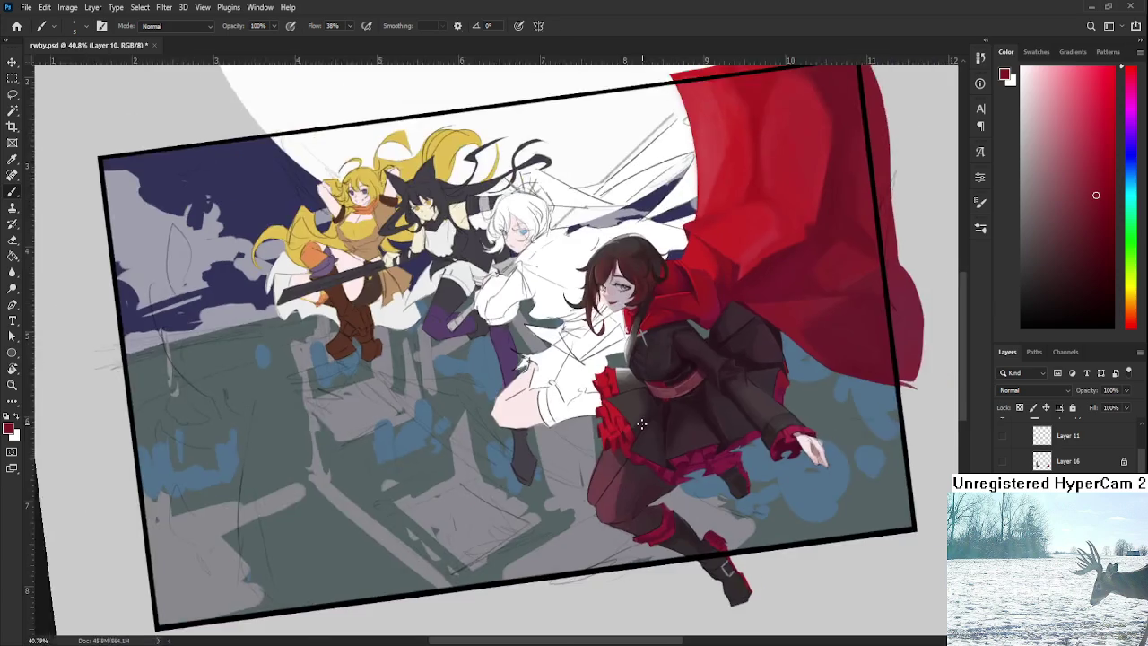
scroll(671, 402, "down", 2)
scroll(671, 403, "up", 1)
key("r")
left_click_drag(628, 467, 518, 517)
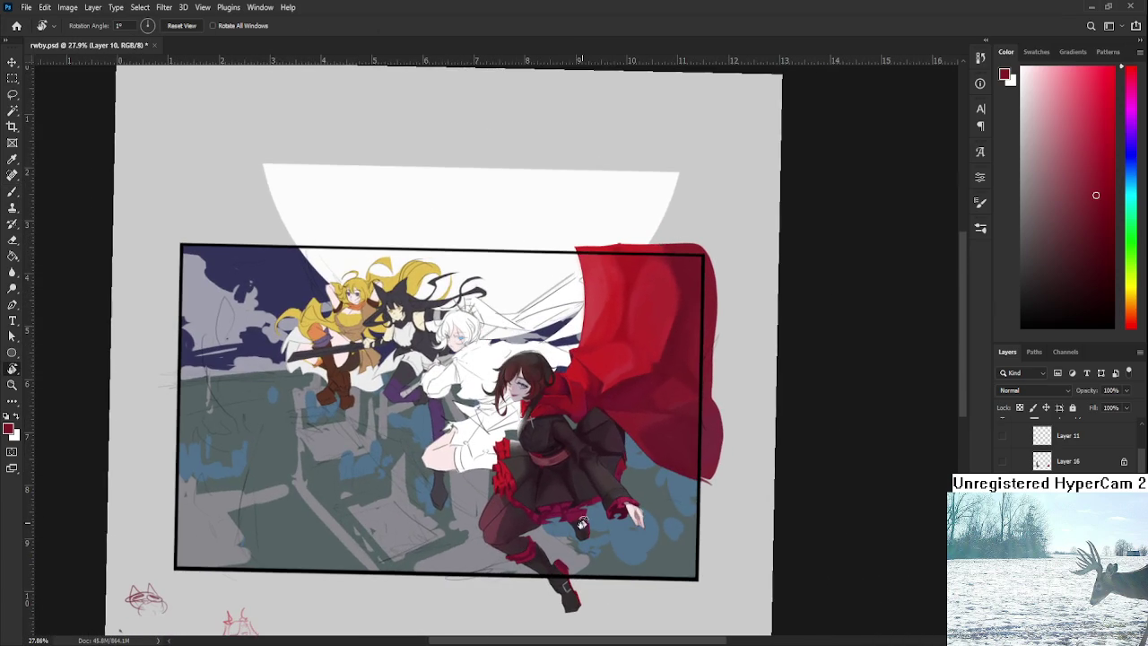
scroll(518, 517, "up", 1)
scroll(516, 509, "up", 3)
scroll(512, 484, "up", 2)
mouse_move(512, 469)
left_mouse_down()
mouse_move(538, 517)
mouse_move(513, 440)
left_mouse_up()
scroll(513, 441, "up", 1)
key("b")
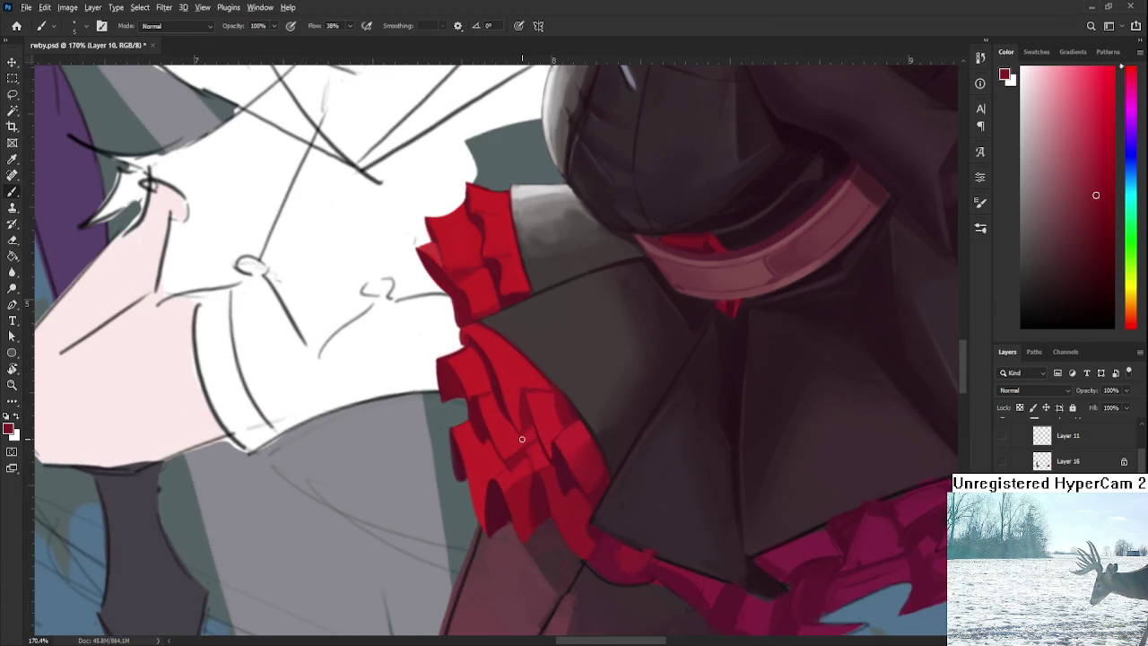
Step: With a larger brush, add brighter and darker red touches to the frill and save the file
left_click(487, 374, "alt")
key("bracketright")
key("bracketright")
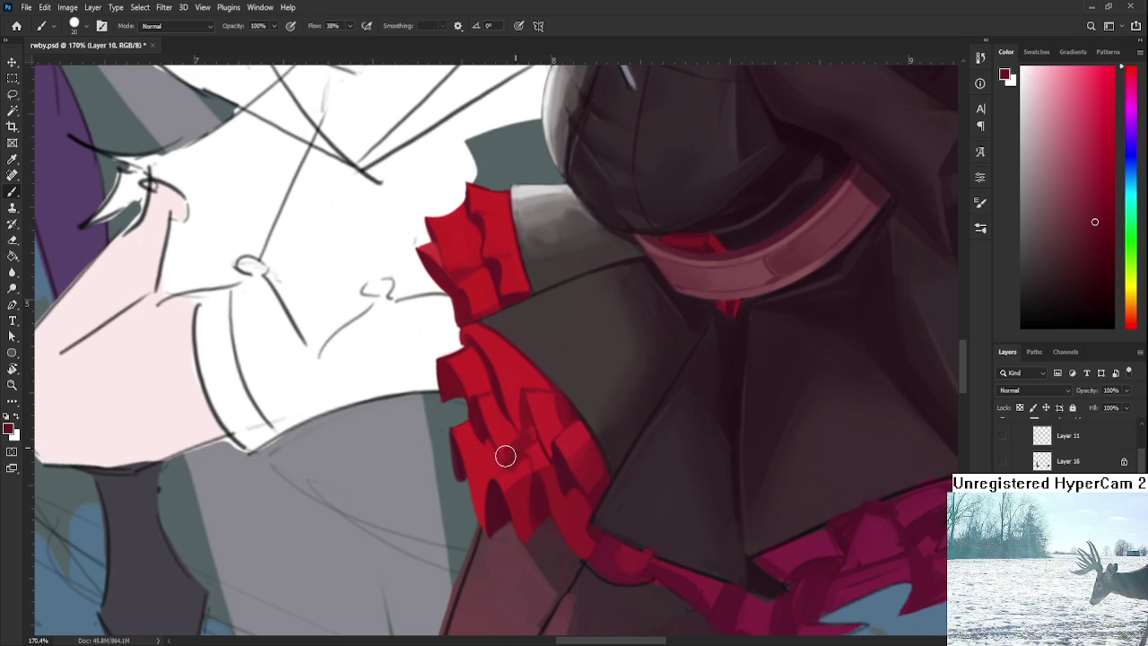
left_click(516, 438, "alt")
left_click(527, 437, "alt")
left_click(532, 437, "alt")
scroll(520, 377, "down", 7, "alt")
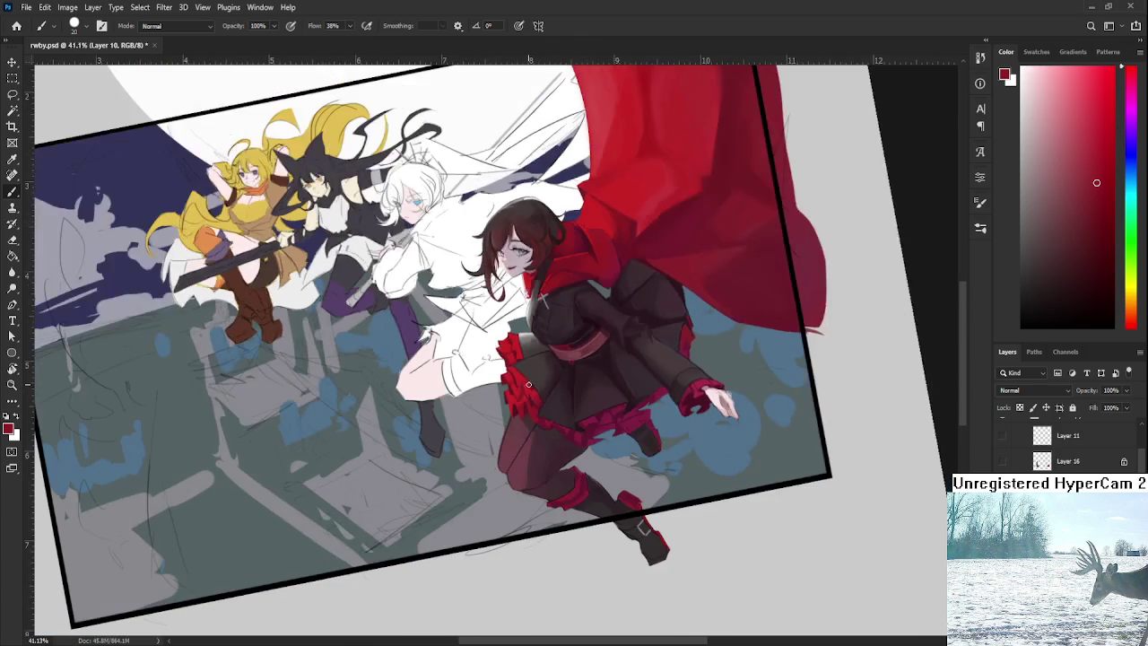
key("ctrl+s")
scroll(544, 383, "up", 6, "alt")
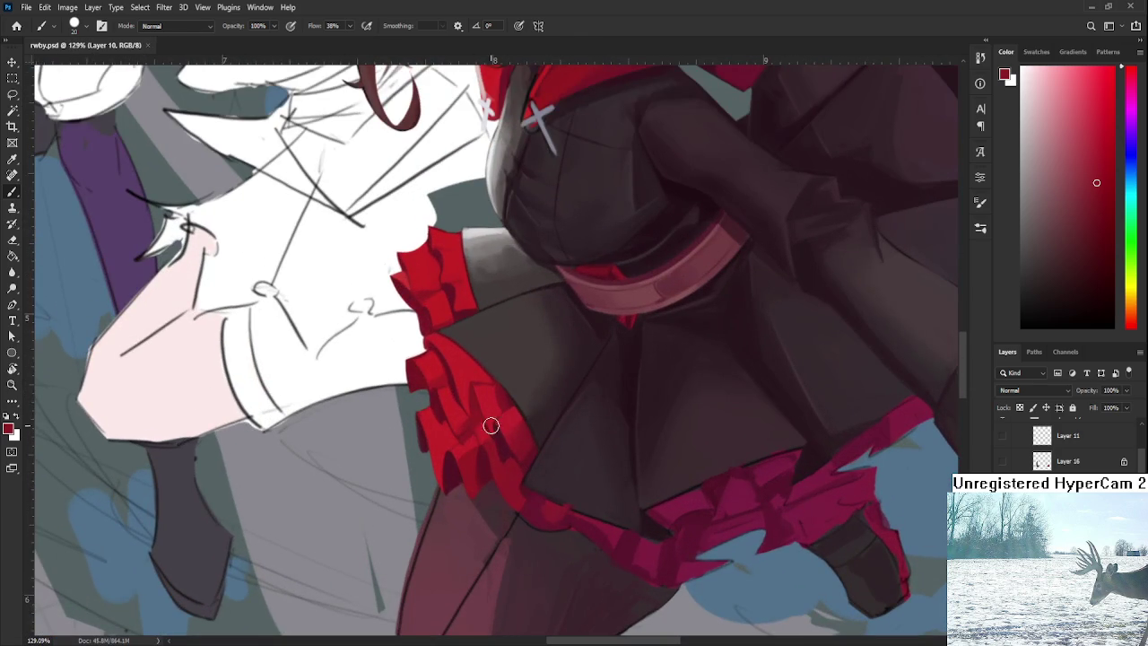
Step: Dab brighter red highlights onto the upper frill
left_click(466, 401)
left_click(468, 393, "alt")
left_click(467, 383, "alt")
scroll(502, 387, "down", 6, "alt")
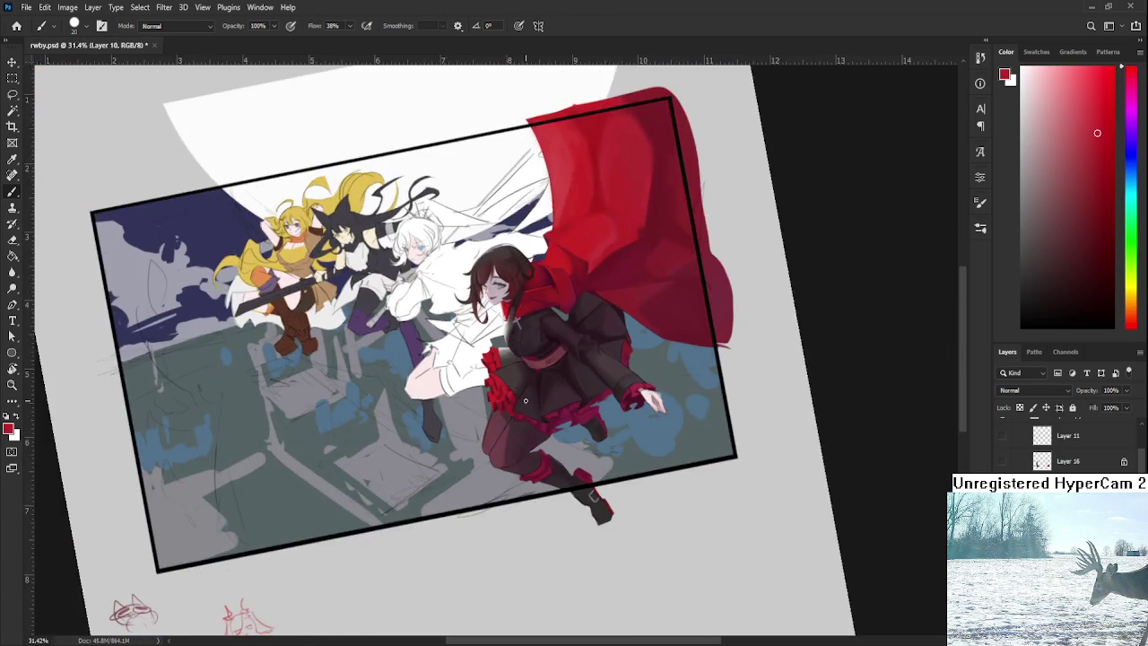
scroll(525, 402, "up", 5, "alt")
scroll(525, 403, "up", 2, "alt")
scroll(508, 413, "up", 1, "alt")
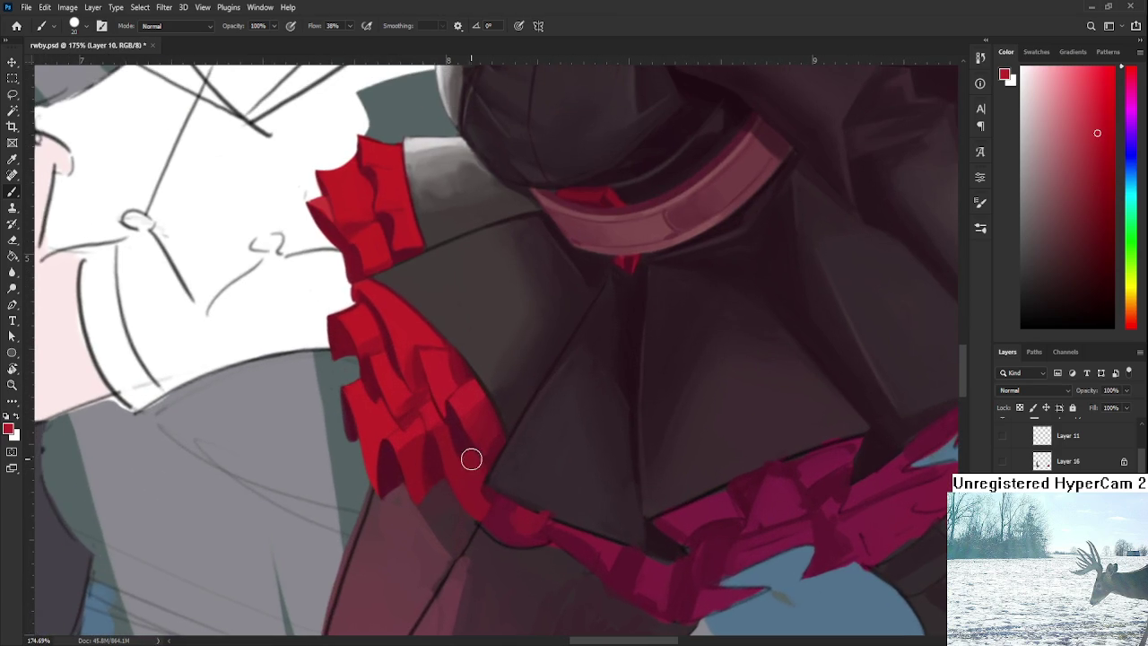
Step: Shrink the brush to about 5 and paint a darker red trim down-right along the hem strap
left_click(467, 448, "alt")
key("bracketleft")
key("bracketleft")
key("bracketleft")
mouse_move(475, 474)
left_mouse_down()
mouse_move(494, 505)
mouse_move(487, 523)
mouse_move(505, 526)
mouse_move(485, 516)
mouse_move(497, 497)
left_mouse_up()
left_click(513, 503, "alt")
left_click(504, 504, "alt")
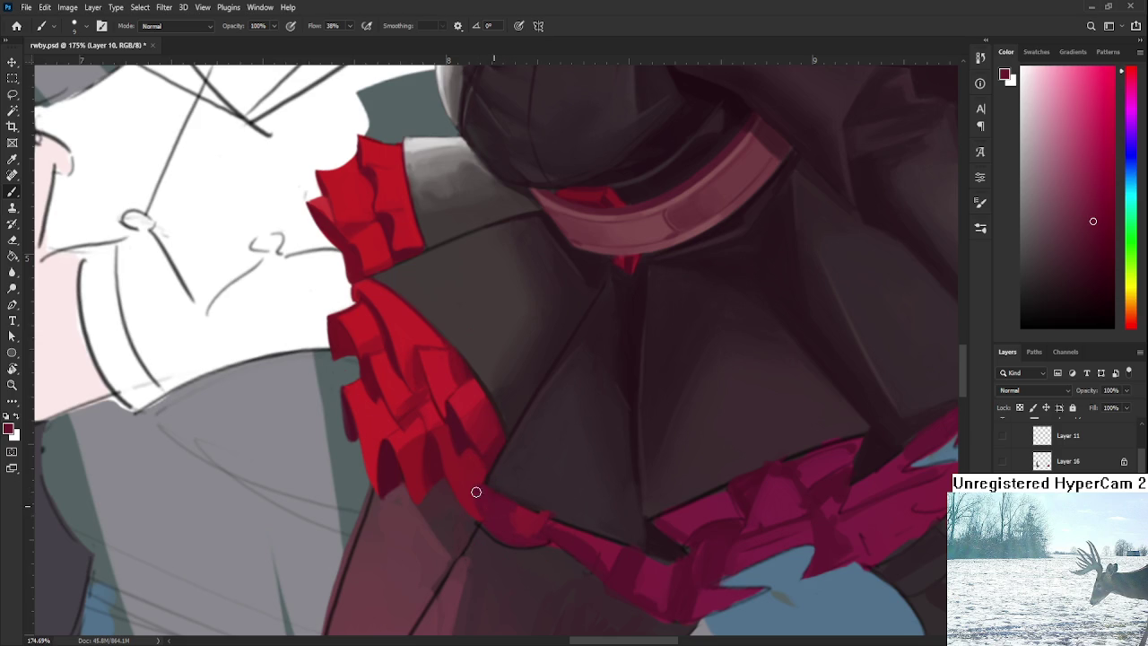
left_click(503, 499, "alt")
left_click(452, 425, "alt")
left_click_drag(474, 501, 539, 521)
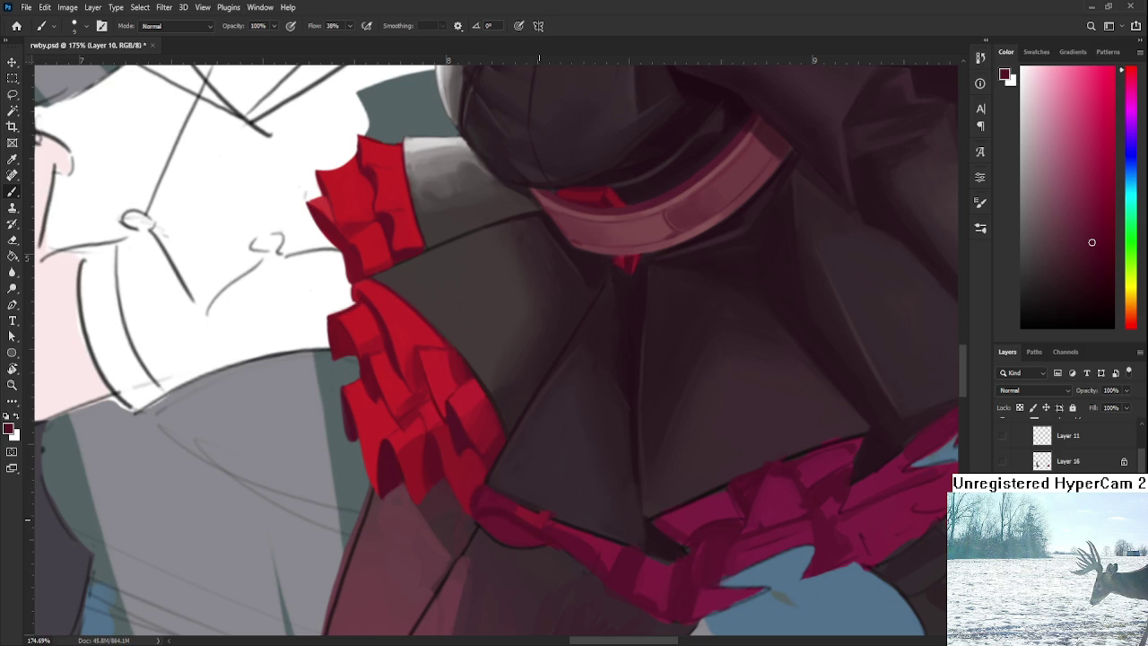
scroll(539, 519, "down", 1)
scroll(538, 520, "down", 1)
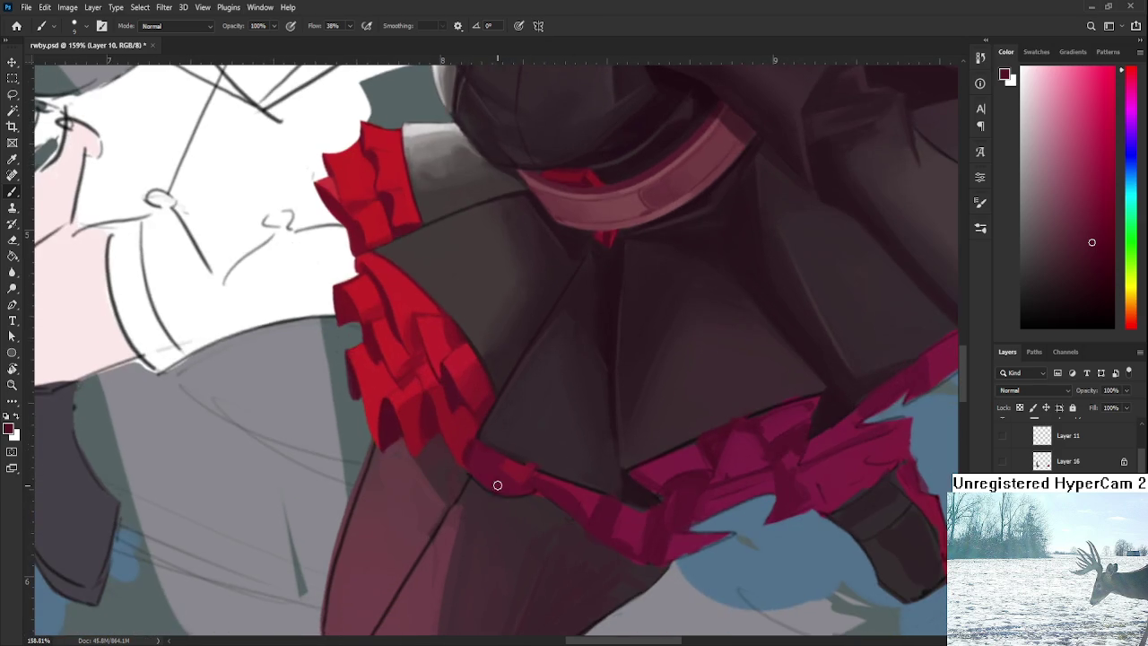
Step: Enlarge the brush to about 15 and smooth and taper the left end of the trim
left_click(478, 454, "alt")
left_click(457, 395, "alt")
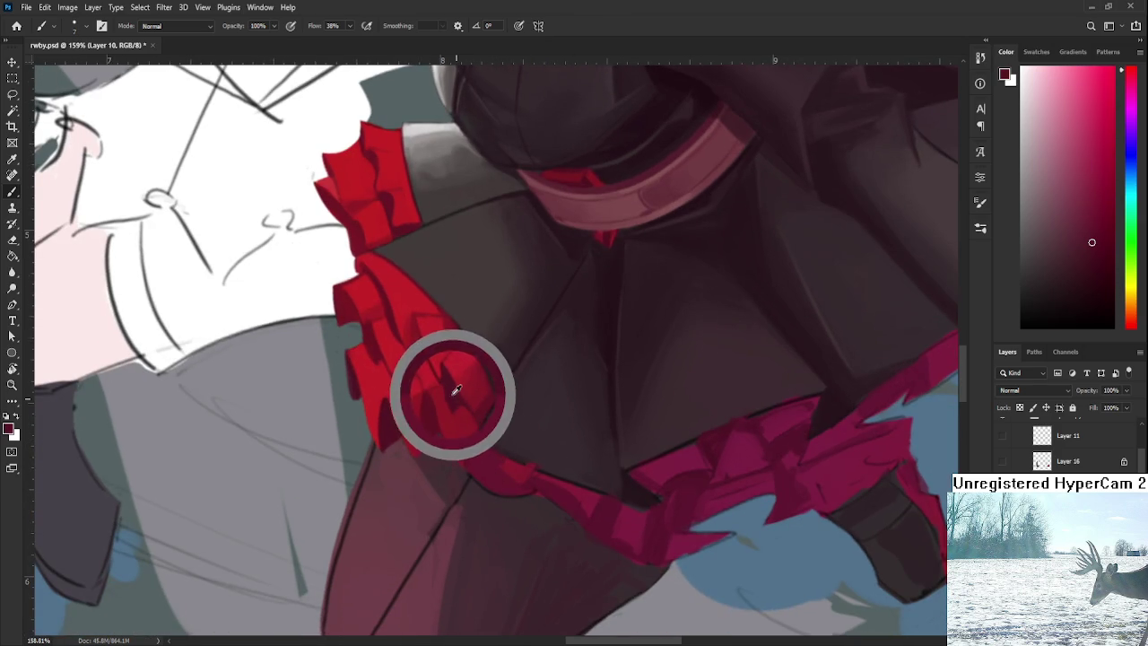
left_click(489, 472, "alt")
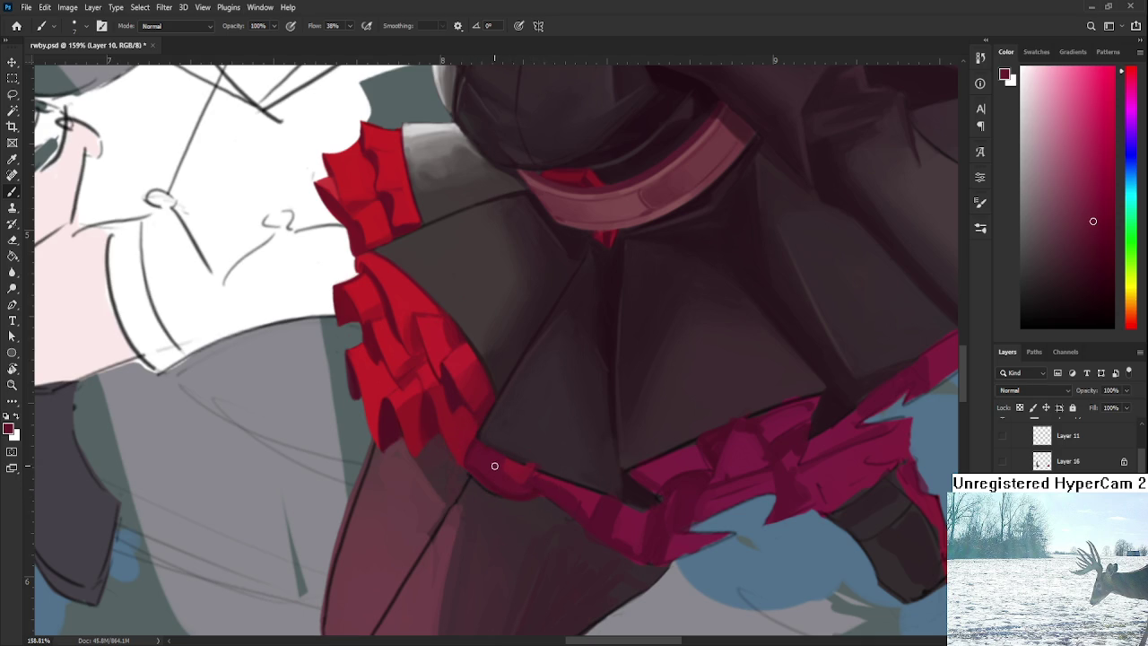
left_click(519, 468, "alt")
key("bracketright")
left_click_drag(493, 462, 526, 486)
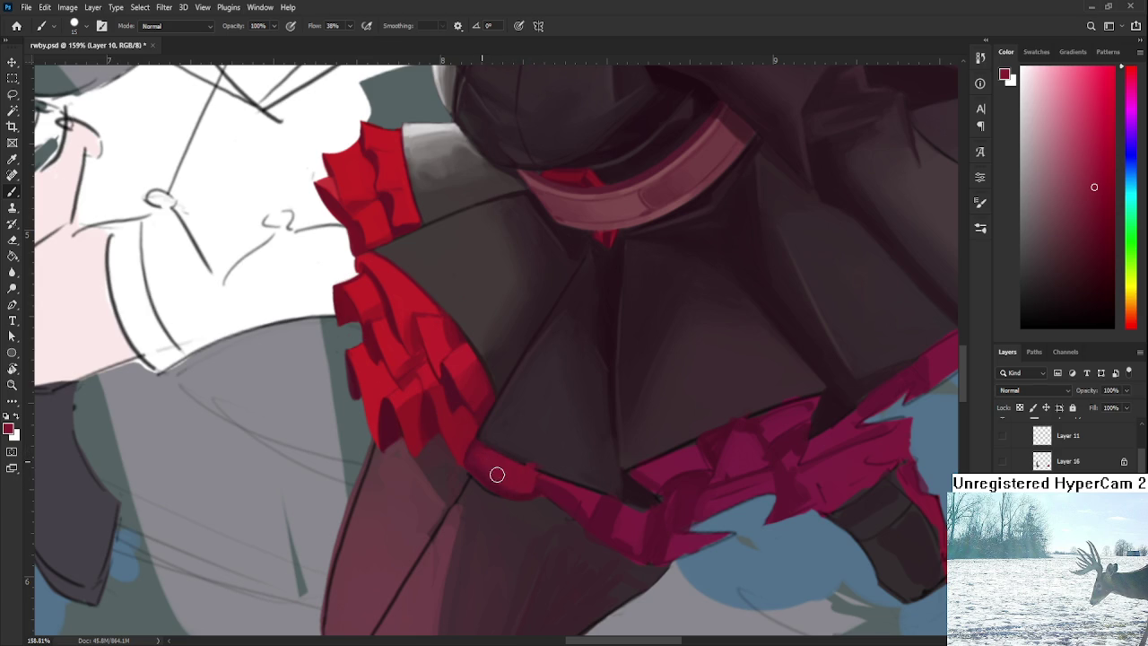
Step: Shade the trim with dark browns from the skirt and reds sampled from the band
left_click(528, 451, "alt")
left_click_drag(529, 451, 516, 443)
left_click(530, 460, "alt")
left_click(530, 466, "alt")
left_click(473, 485, "alt")
left_click(453, 468, "alt")
left_click(469, 454, "alt")
left_click(472, 437, "alt")
left_click(463, 441, "alt")
left_click(462, 397, "alt")
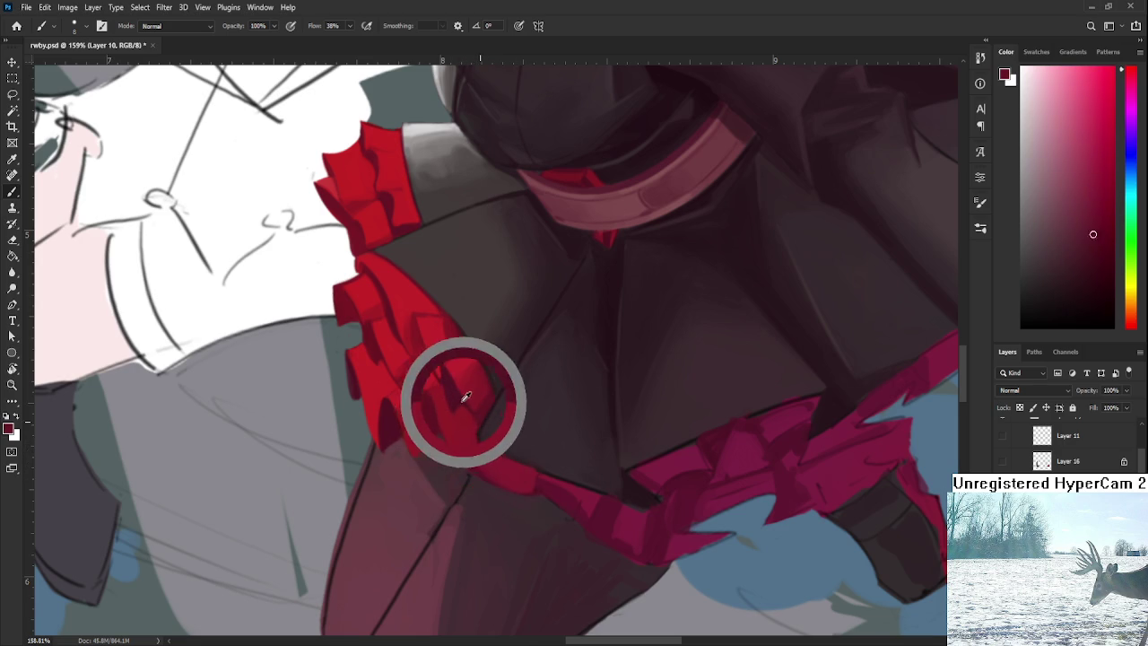
Step: Refine the band with slightly lighter and darker reds sampled near the hem
left_click(487, 460, "alt")
left_click(491, 465, "alt")
left_click(485, 461, "alt")
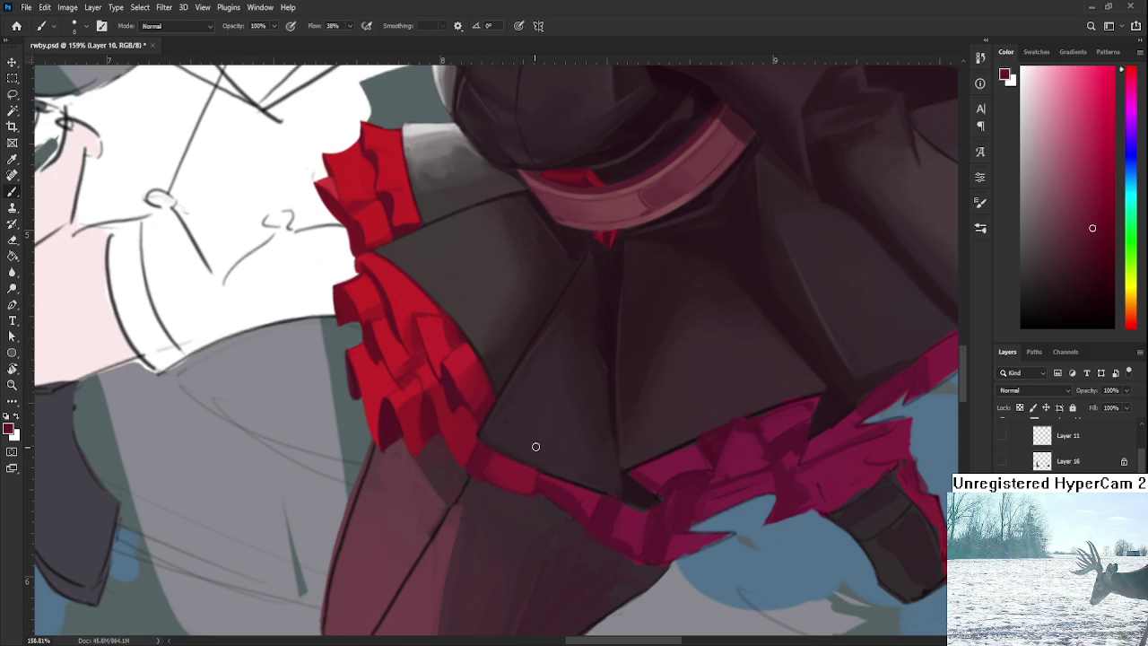
left_click(491, 451, "alt")
left_click(529, 469, "alt")
left_click(534, 477, "alt")
left_click(534, 484, "alt")
left_click(641, 491, "alt")
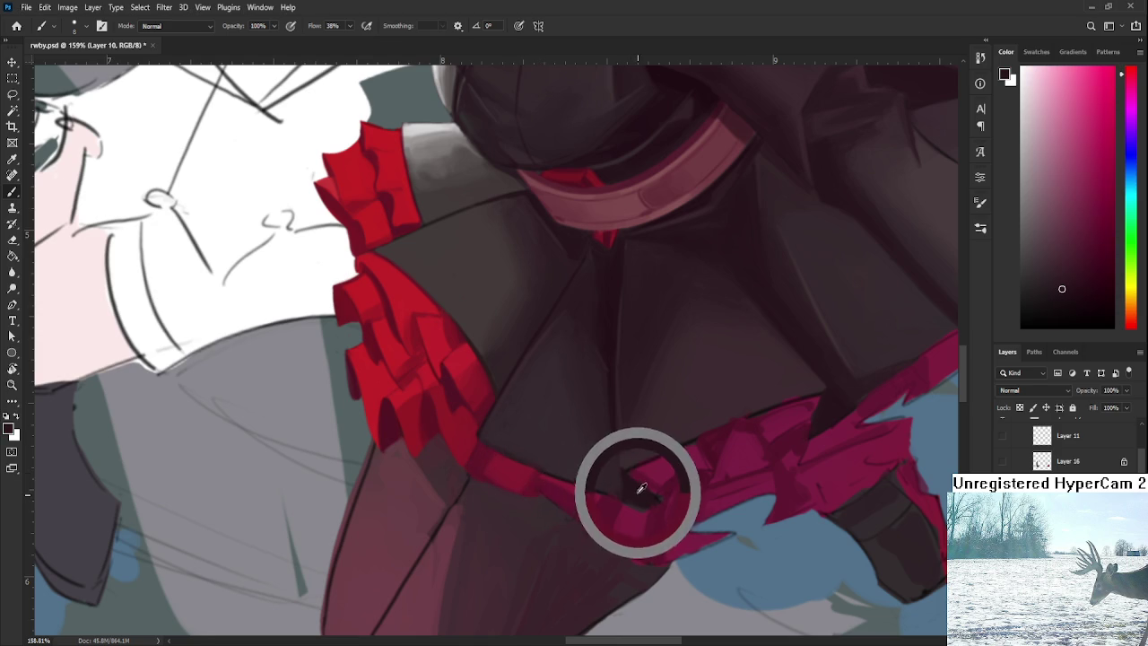
Step: Darken the red band's edge with a deeper shade, then refine it with sampled reds
scroll(557, 462, "down", 1)
mouse_move(646, 481)
left_mouse_down()
mouse_move(545, 546)
mouse_move(617, 488)
left_mouse_up()
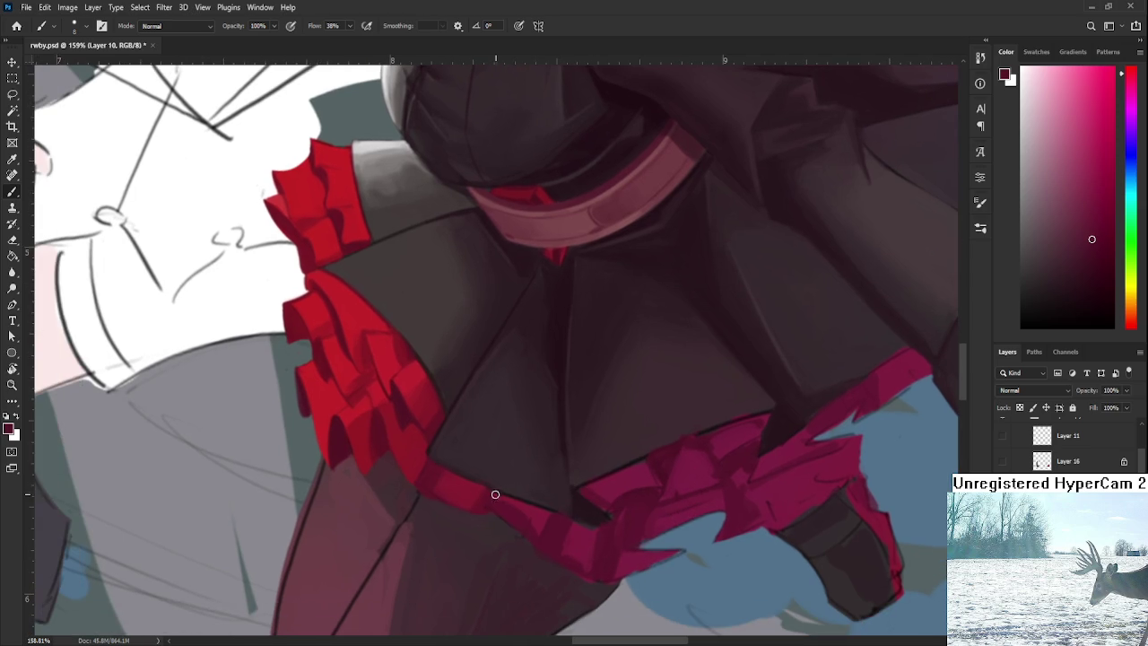
left_click(1088, 278)
left_click_drag(479, 500, 489, 511)
left_click(493, 497, "alt")
left_click(481, 493, "alt")
left_click(492, 498, "alt")
left_click(480, 506, "alt")
left_click(435, 487, "alt")
Step: Zoom to 192%, sample reds from the hem band, and enlarge the brush
scroll(486, 478, "down", 5)
scroll(493, 473, "down", 3)
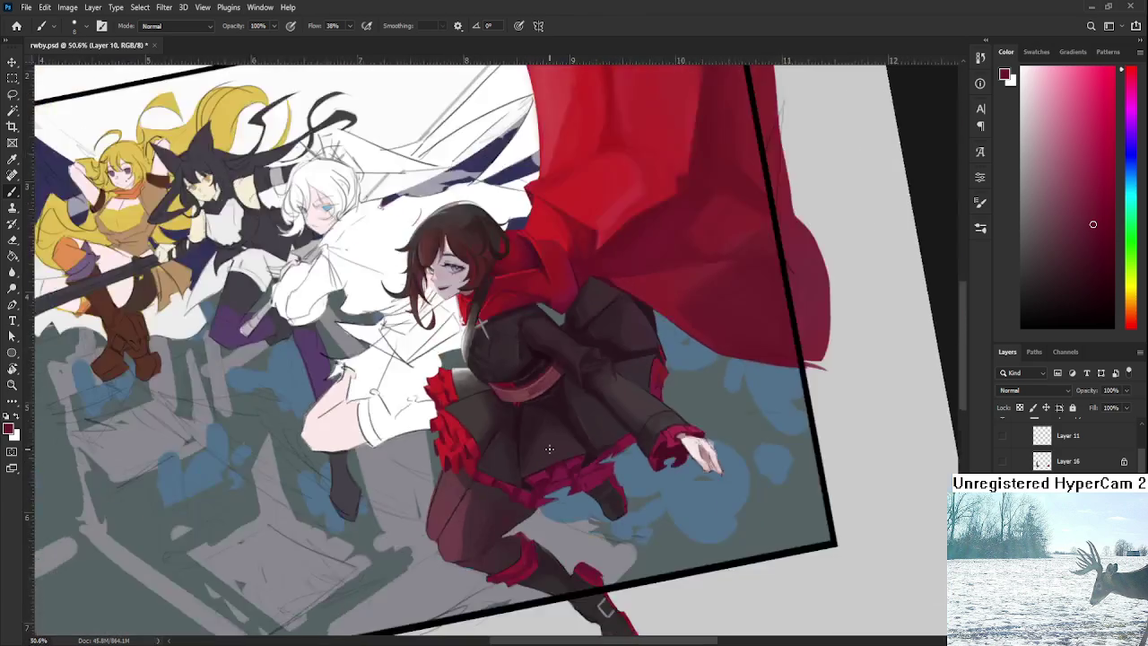
scroll(502, 471, "up", 2)
scroll(510, 468, "up", 6)
scroll(509, 469, "up", 3)
left_click(459, 531, "alt")
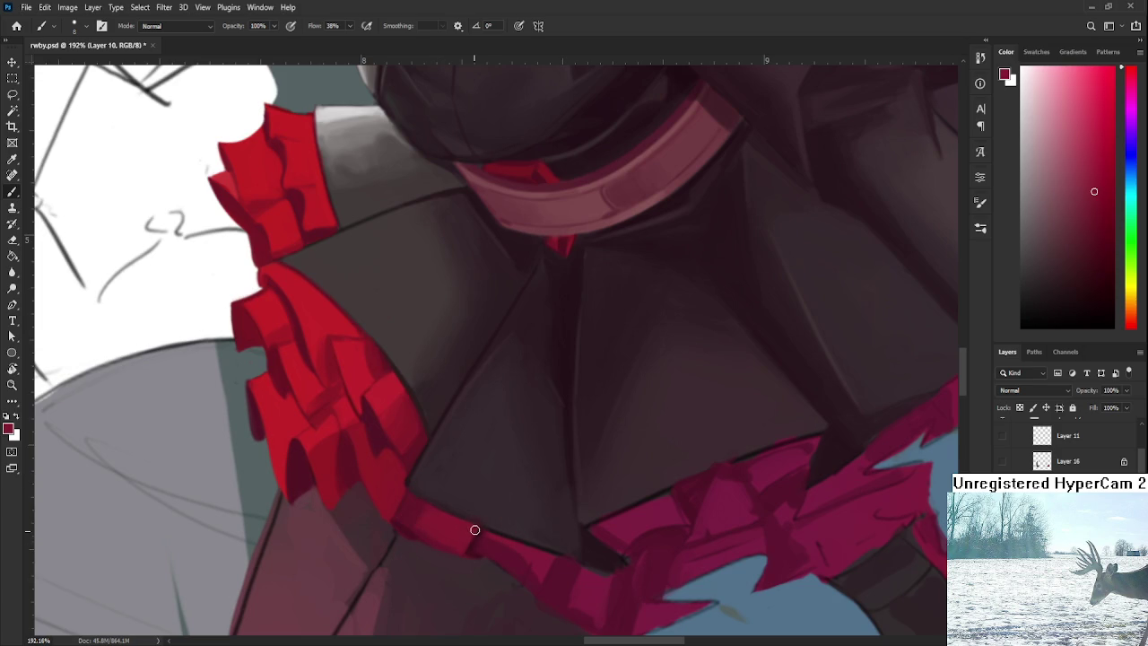
left_click(520, 540, "alt")
left_click(522, 541, "alt")
key("bracketright")
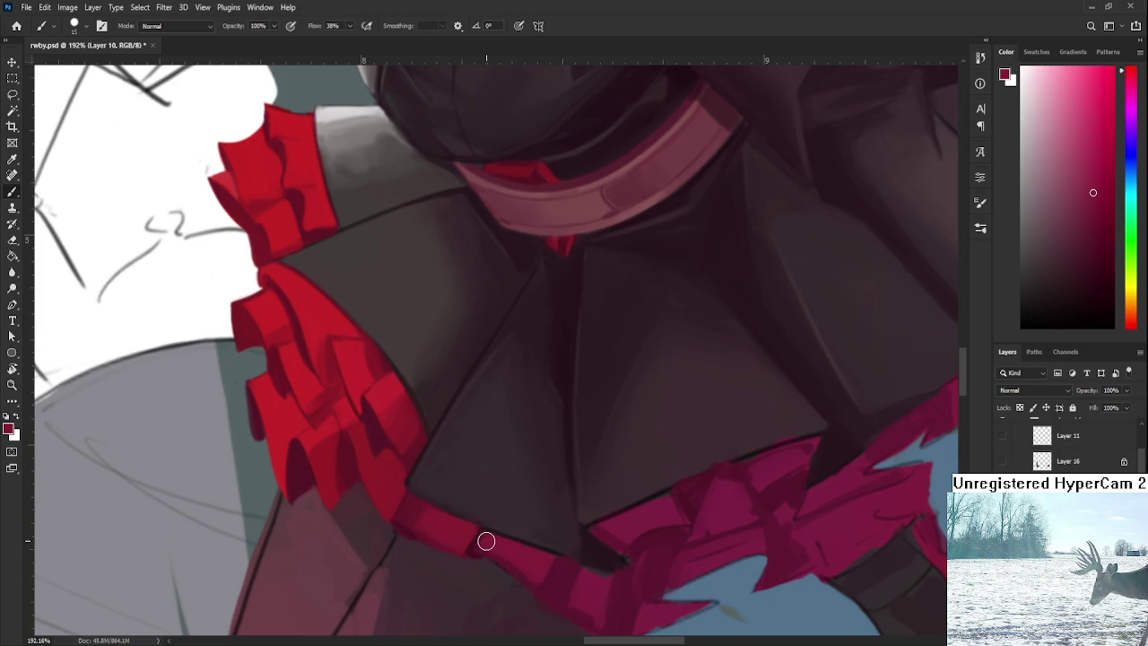
Step: Shade the band where it meets the magenta frill and brighten the magenta with a light stroke
mouse_move(546, 553)
left_mouse_down()
mouse_move(542, 492)
mouse_move(461, 474)
left_mouse_up()
left_click(550, 520, "alt")
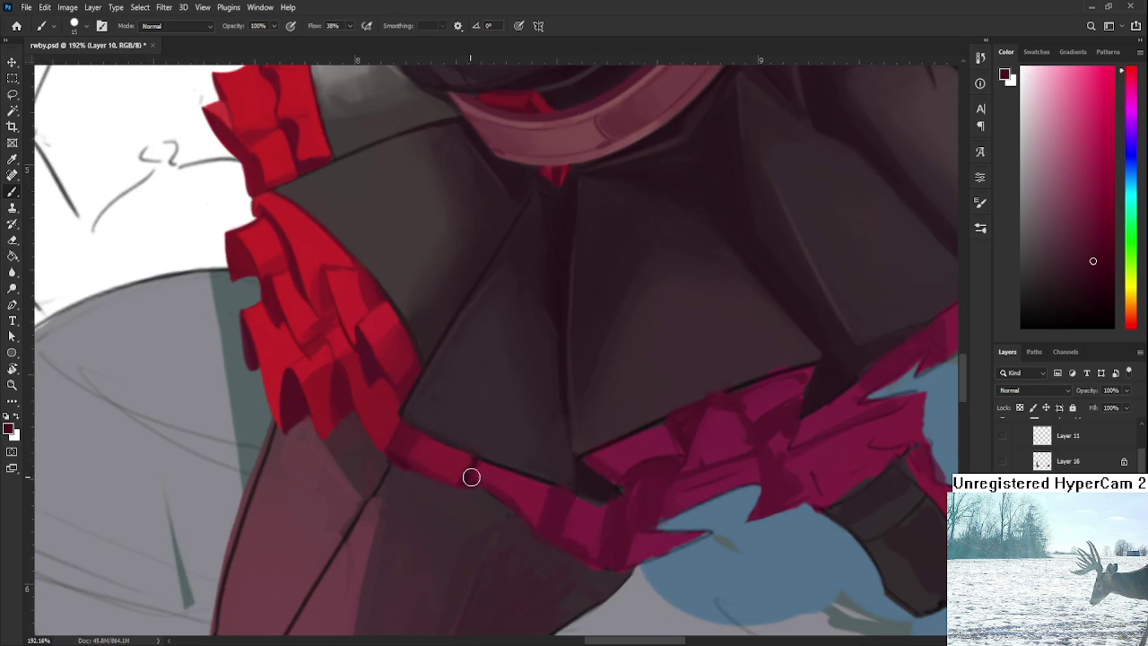
left_click(562, 501, "alt")
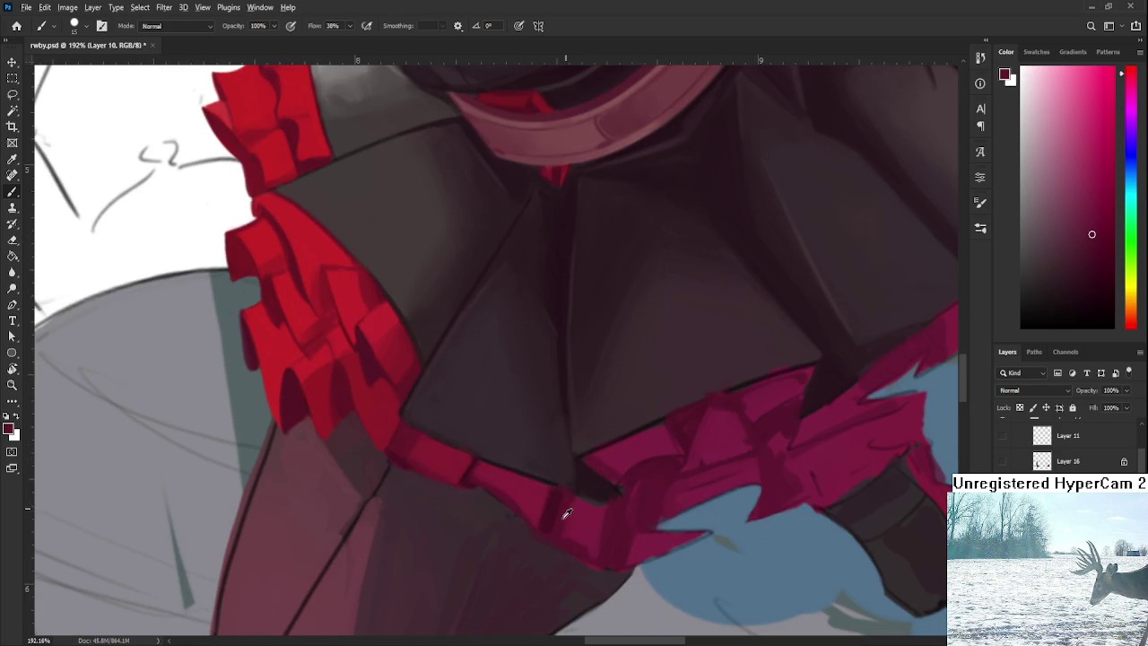
left_click(579, 529, "alt")
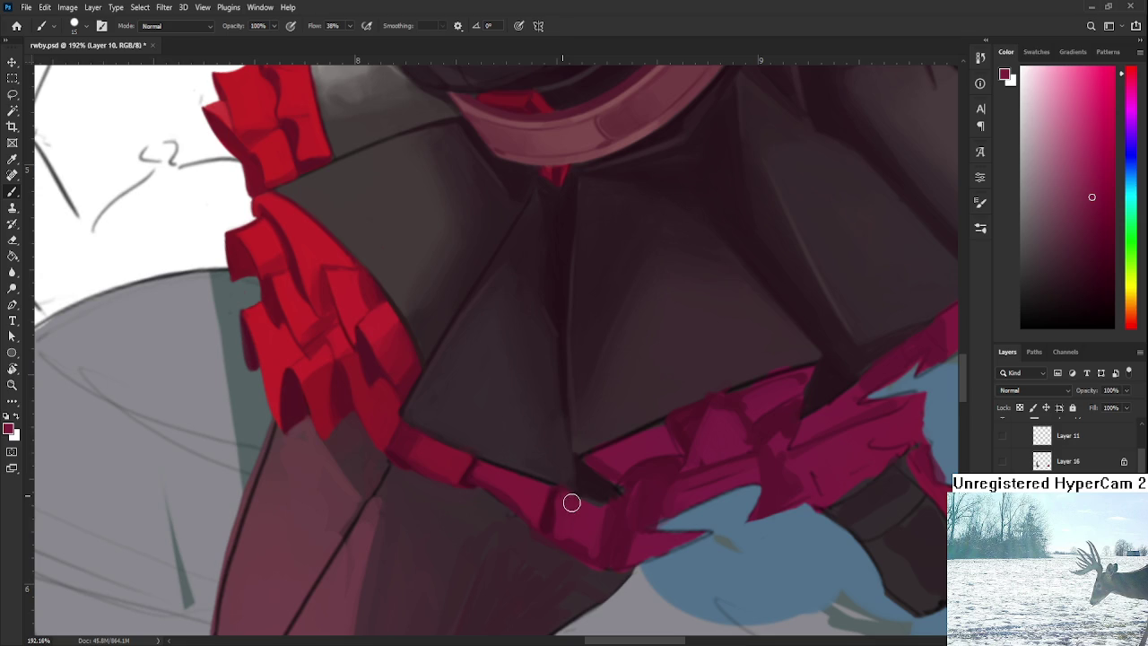
left_click(552, 505, "alt")
mouse_move(474, 481)
left_mouse_down()
mouse_move(502, 495)
mouse_move(474, 490)
mouse_move(535, 536)
mouse_move(475, 490)
mouse_move(528, 510)
mouse_move(520, 497)
left_mouse_up()
left_click(523, 510, "alt")
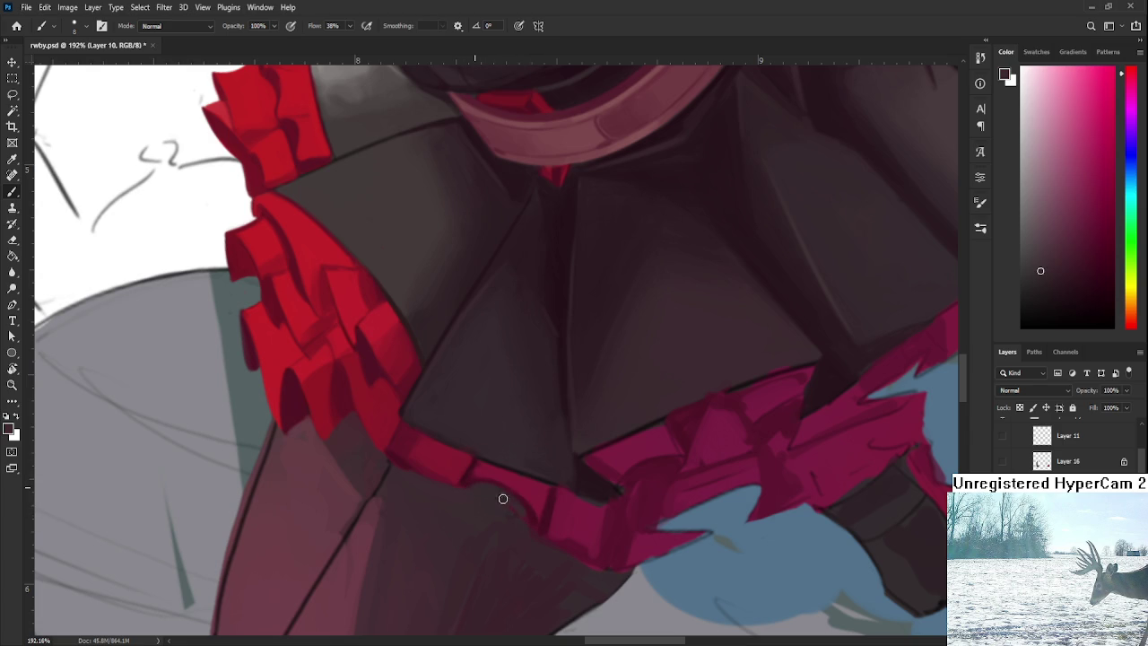
left_click_drag(527, 527, 529, 536)
Step: Deepen the red shading on the band's left section using lighter and darker sampled reds
left_click(551, 503, "alt")
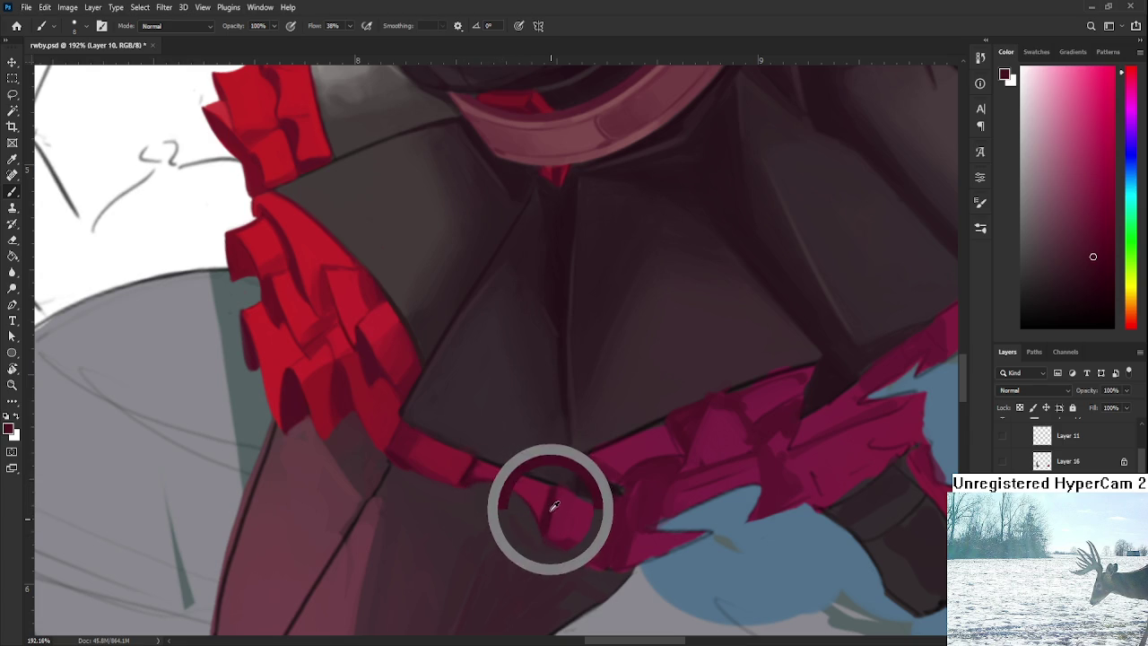
left_click(418, 474, "alt")
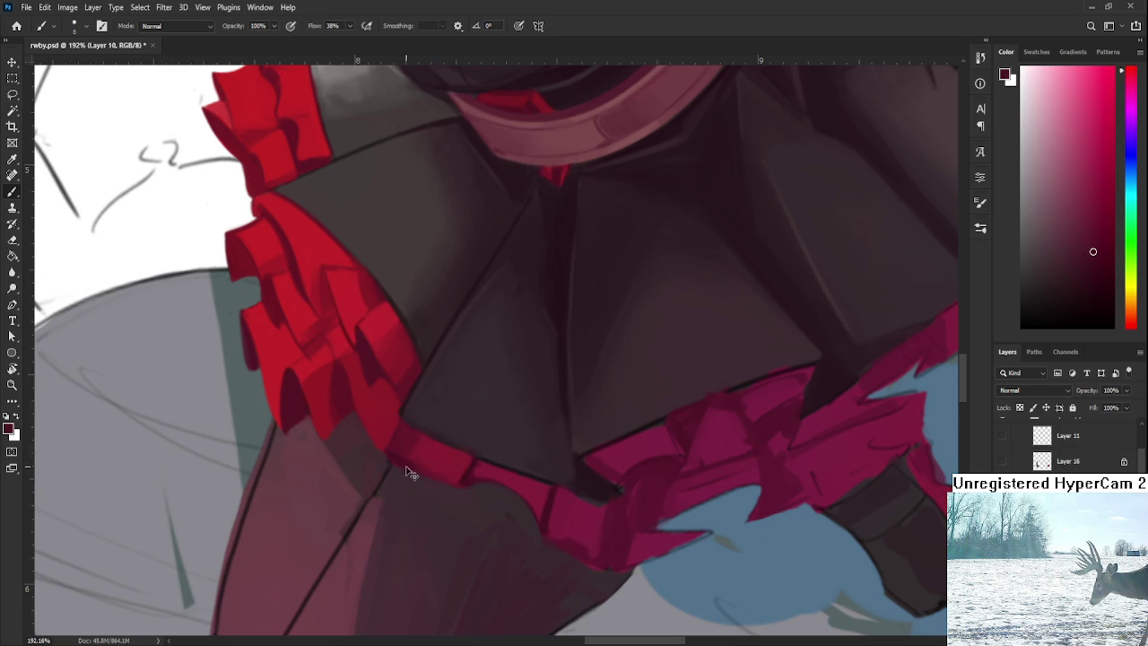
left_click(433, 463, "alt")
left_click(471, 460, "alt")
left_click(463, 471, "alt")
left_click(421, 455, "alt")
left_click(421, 455, "alt")
left_click(426, 462, "alt")
left_click(409, 436, "alt")
scroll(491, 269, "down", 5)
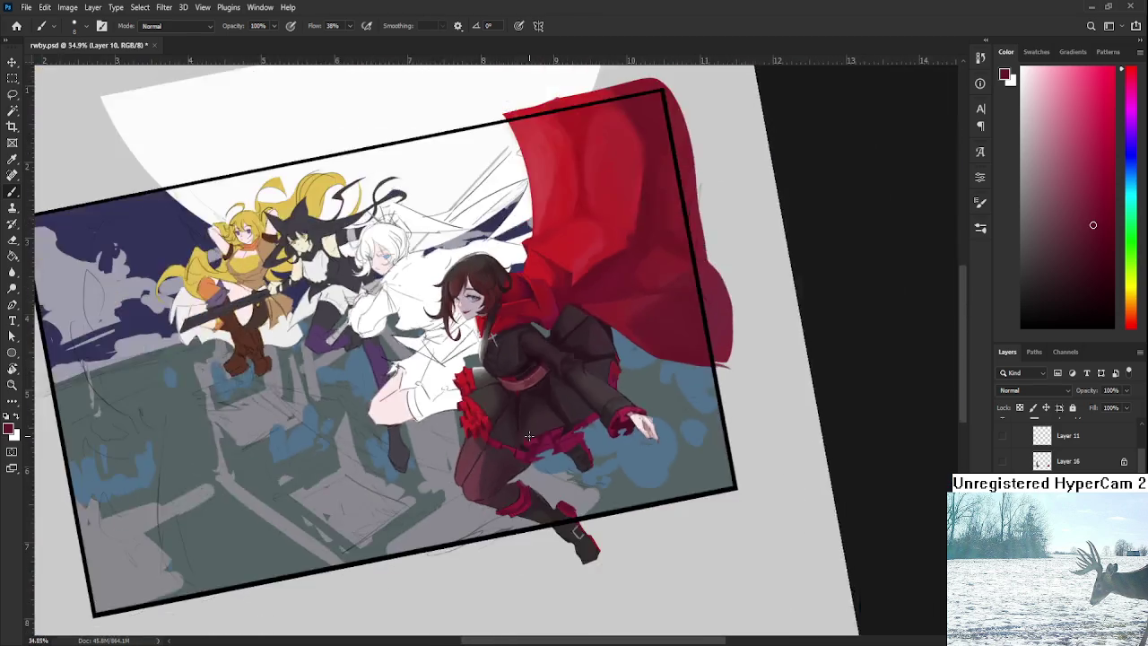
scroll(531, 435, "up", 1)
scroll(531, 435, "up", 3)
scroll(492, 451, "up", 2)
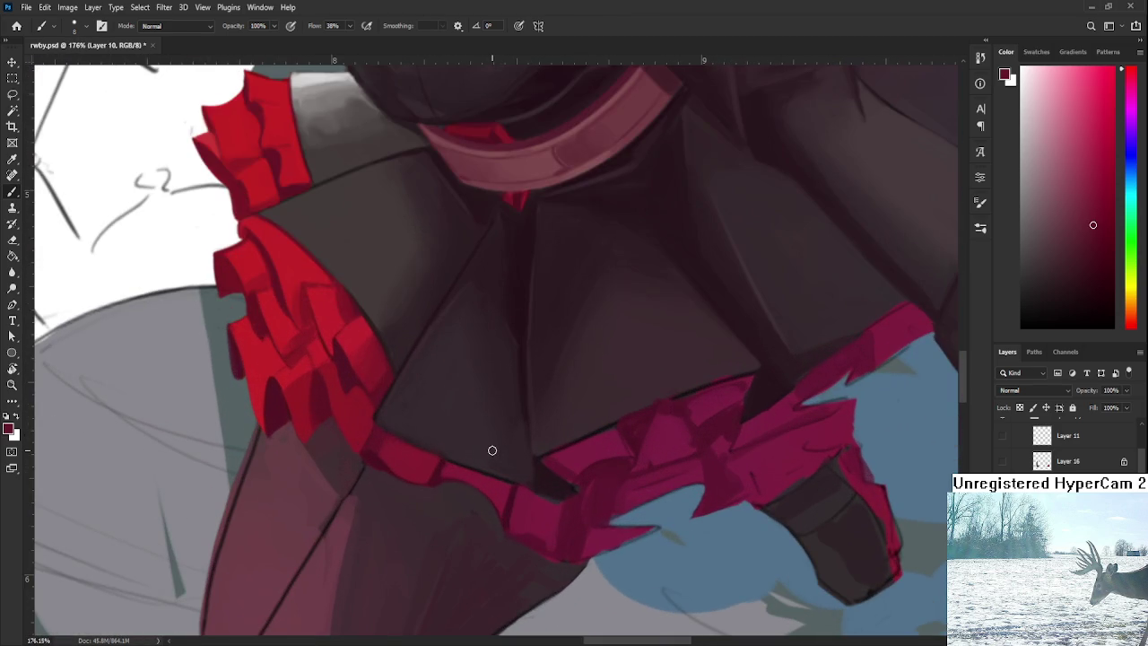
left_click(440, 470, "alt")
left_click(453, 483, "alt")
left_click(453, 471, "alt")
key("r")
left_click_drag(439, 477, 625, 448)
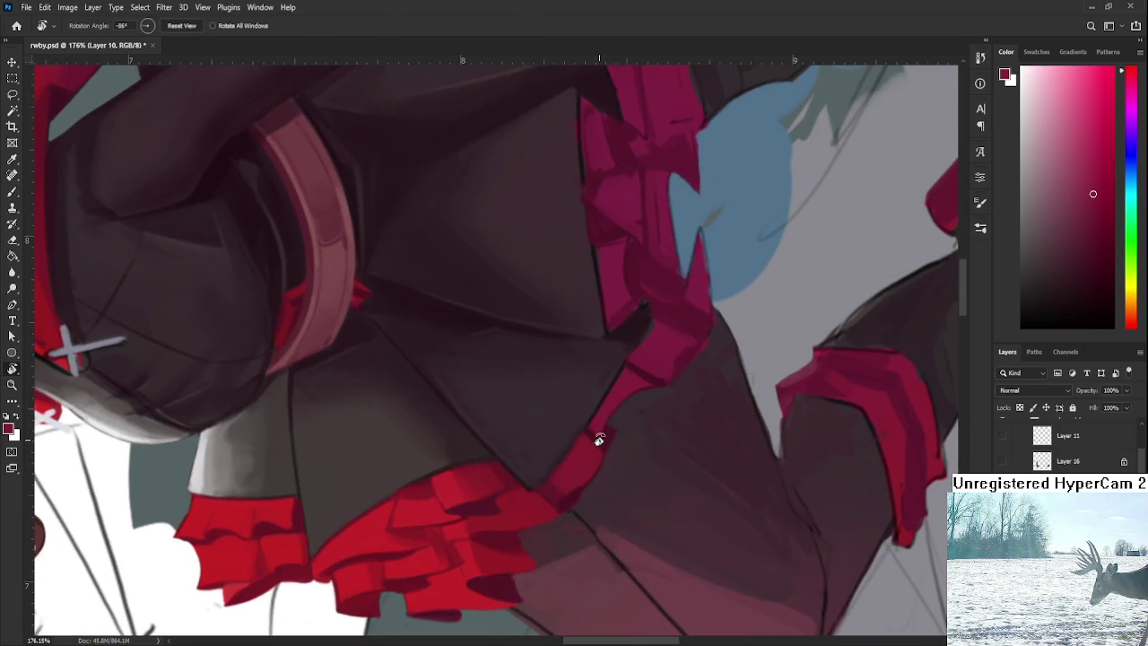
key("b")
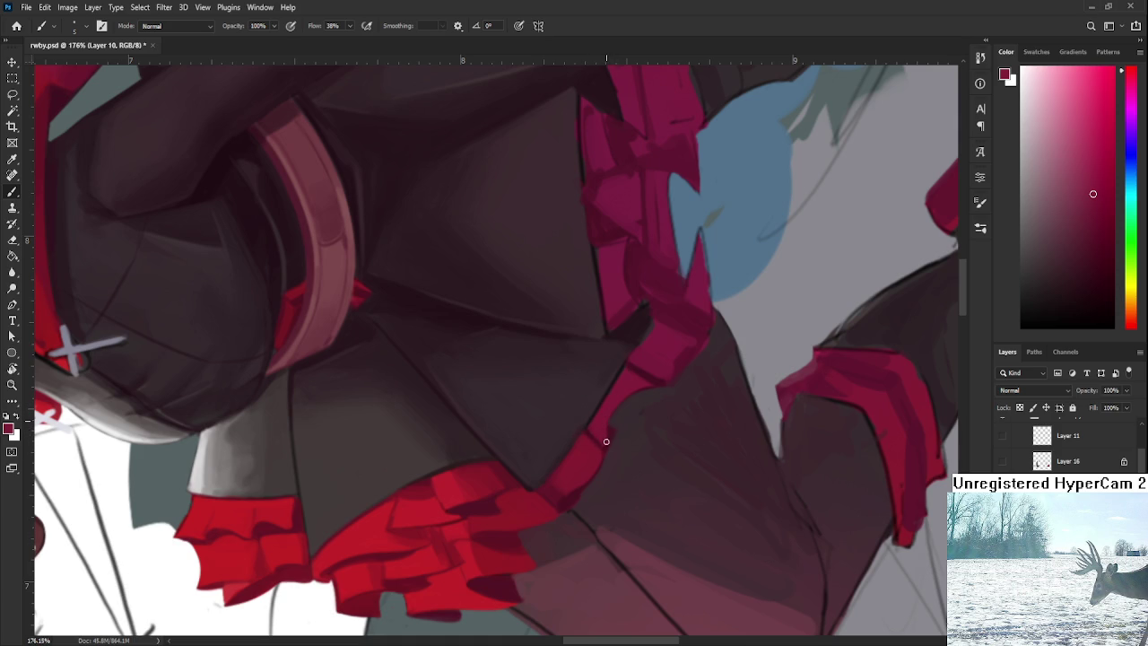
left_click(592, 434, "alt")
left_click(588, 429, "alt")
key("r")
left_click_drag(625, 382, 543, 488)
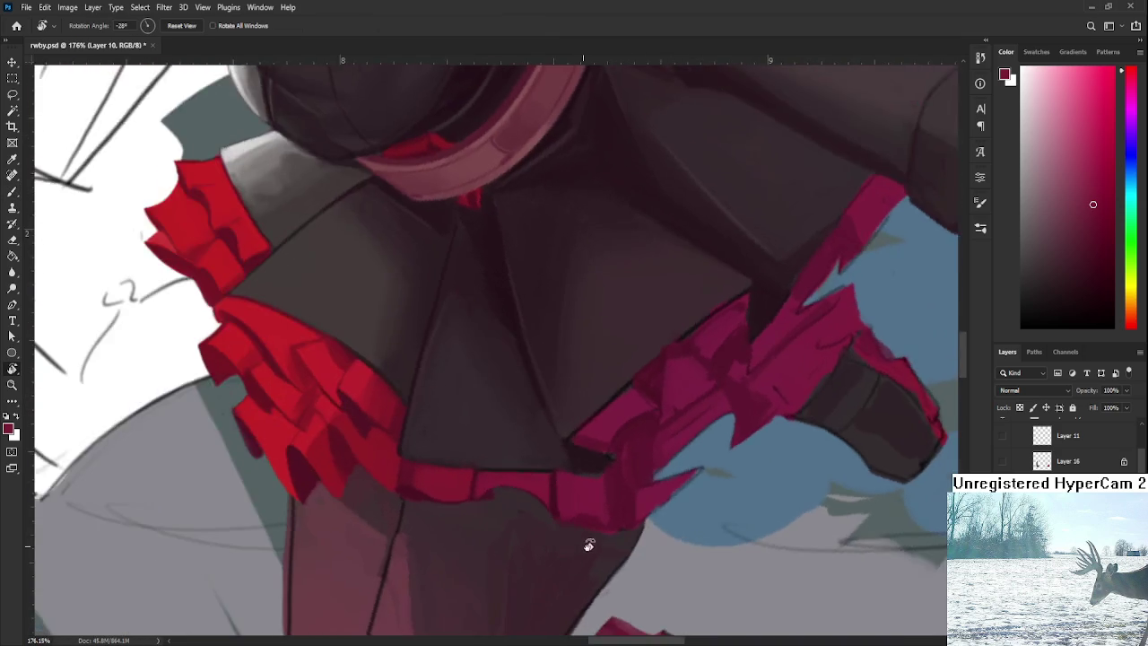
key("ctrl+0")
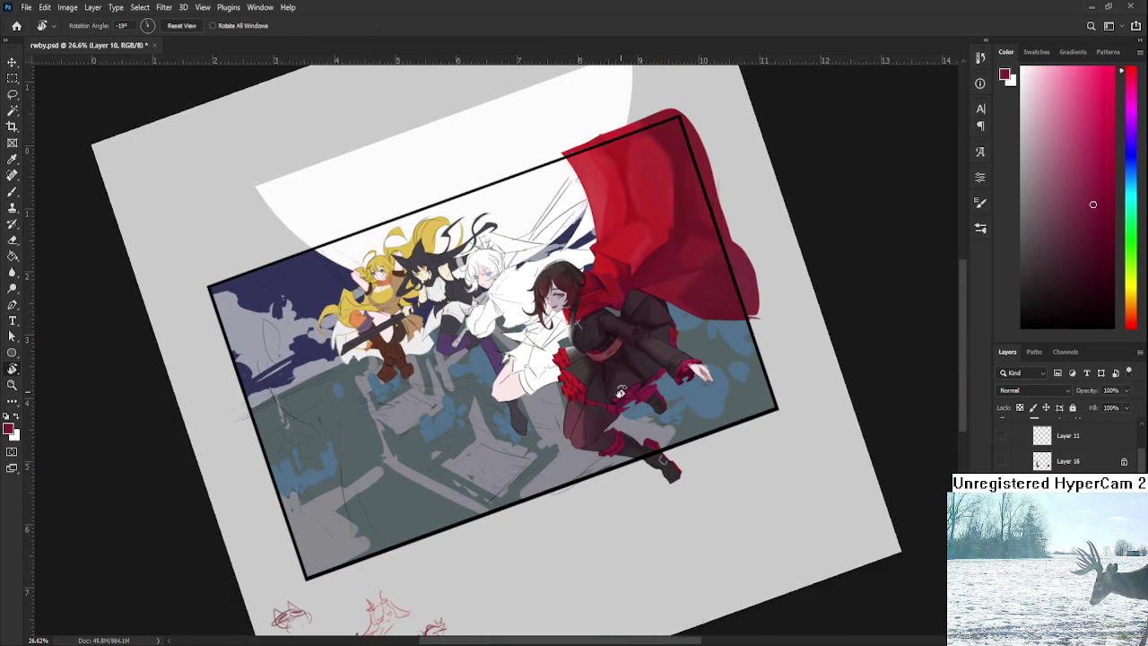
scroll(621, 392, "up", 5)
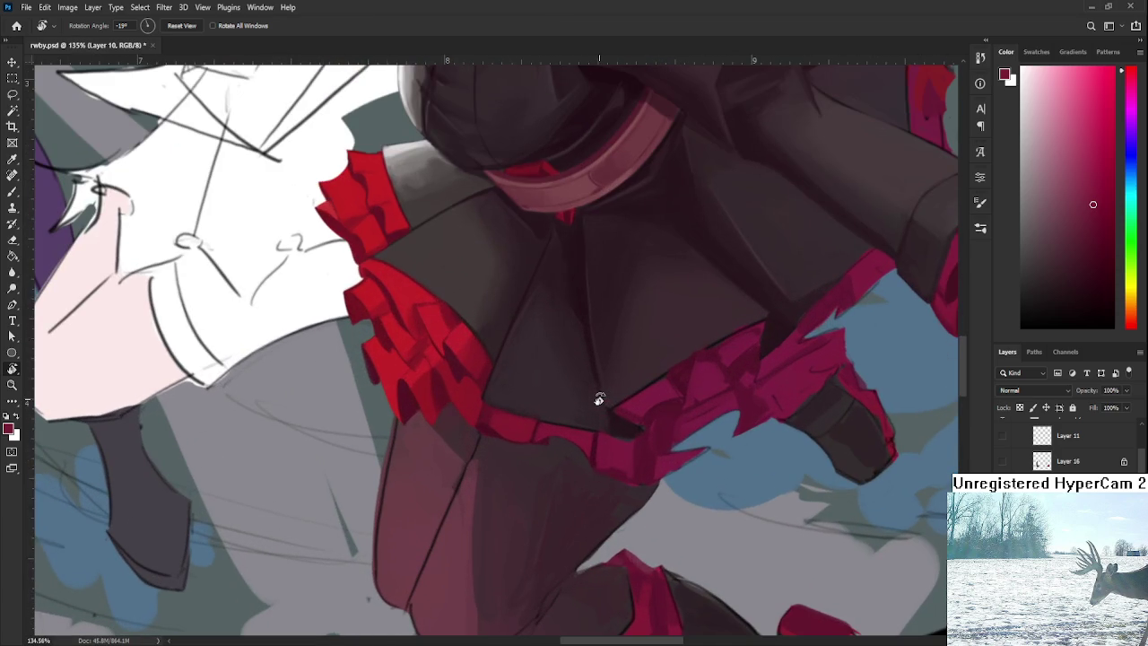
key("b")
left_click(504, 430, "alt")
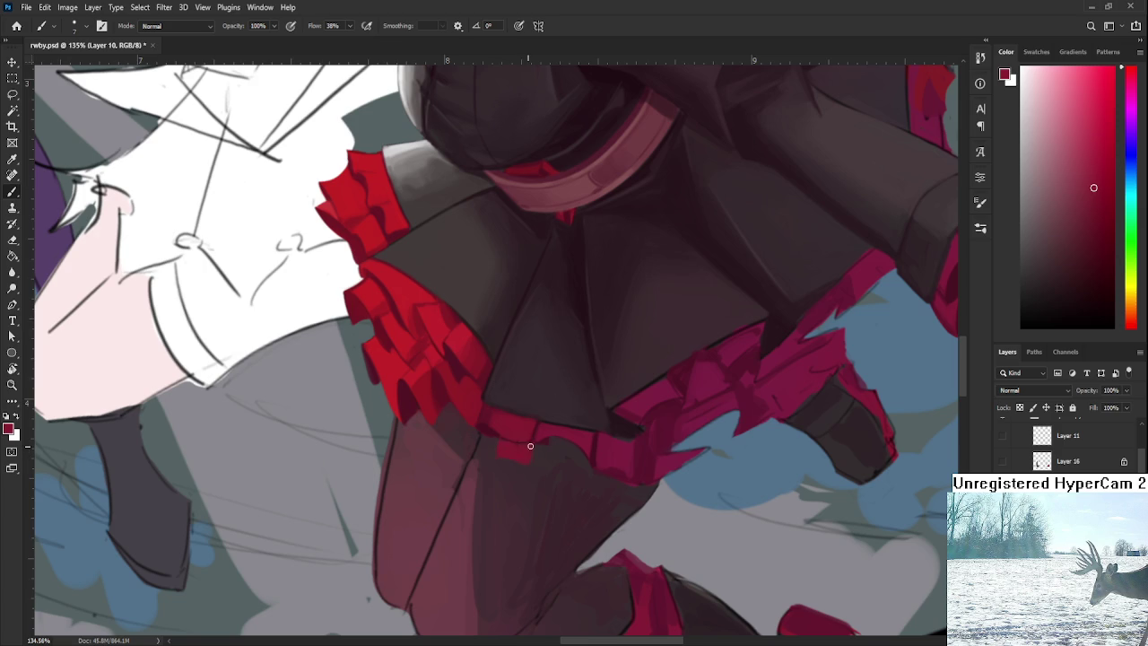
left_click(537, 438, "alt")
left_click(537, 436, "alt")
left_click(532, 449, "alt")
left_click(504, 452, "alt")
left_click(507, 451, "alt")
left_click(526, 436, "alt")
scroll(535, 434, "down", 4)
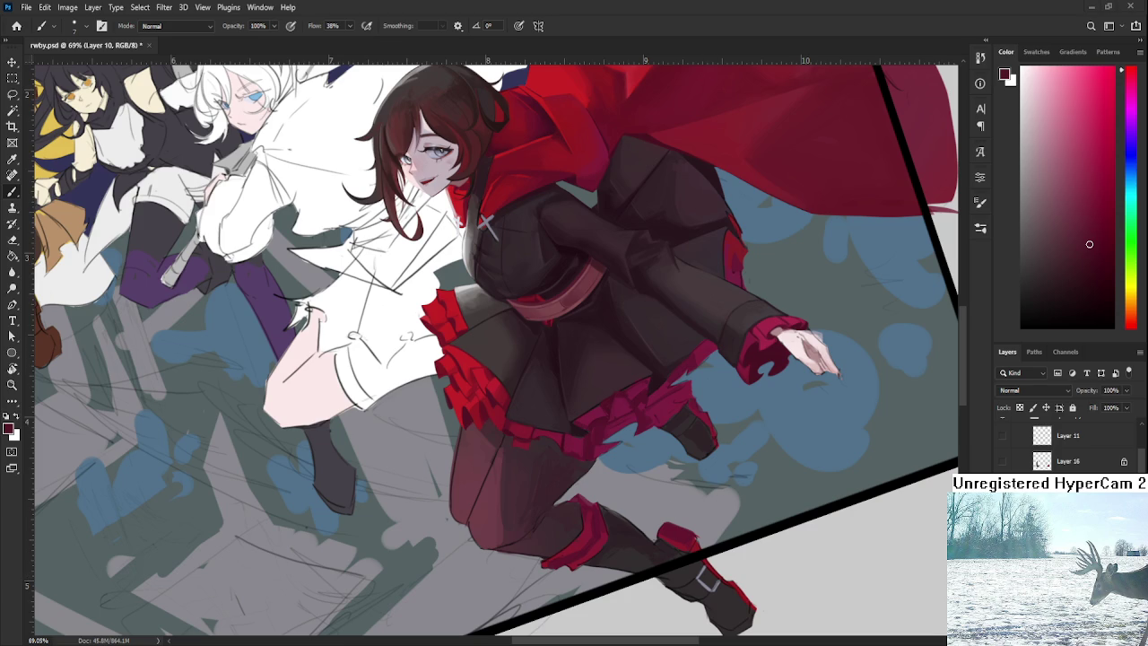
Step: Sample reds from the hem and frill, then paint a thin wavy red stroke under the trim
scroll(544, 441, "up", 3)
scroll(544, 440, "up", 2)
left_click(465, 433, "alt")
left_click_drag(465, 433, 448, 436)
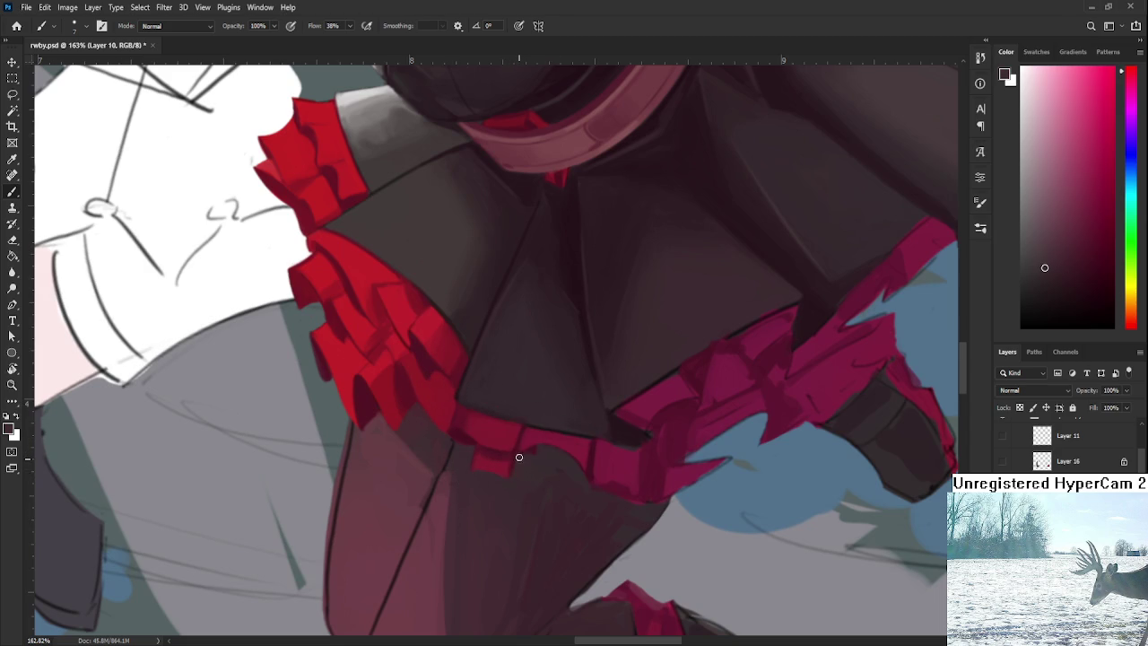
left_click(487, 478, "alt")
left_click(485, 453, "alt")
left_click_drag(484, 453, 486, 455)
left_click(493, 452, "alt")
left_click(513, 457, "alt")
left_click(512, 453, "alt")
left_click(535, 452, "alt")
left_click(505, 465, "alt")
left_click_drag(508, 479, 572, 485)
Step: Shrink the brush, darken a small patch of the red frill, and sample nearby frill shades
scroll(592, 463, "down", 3)
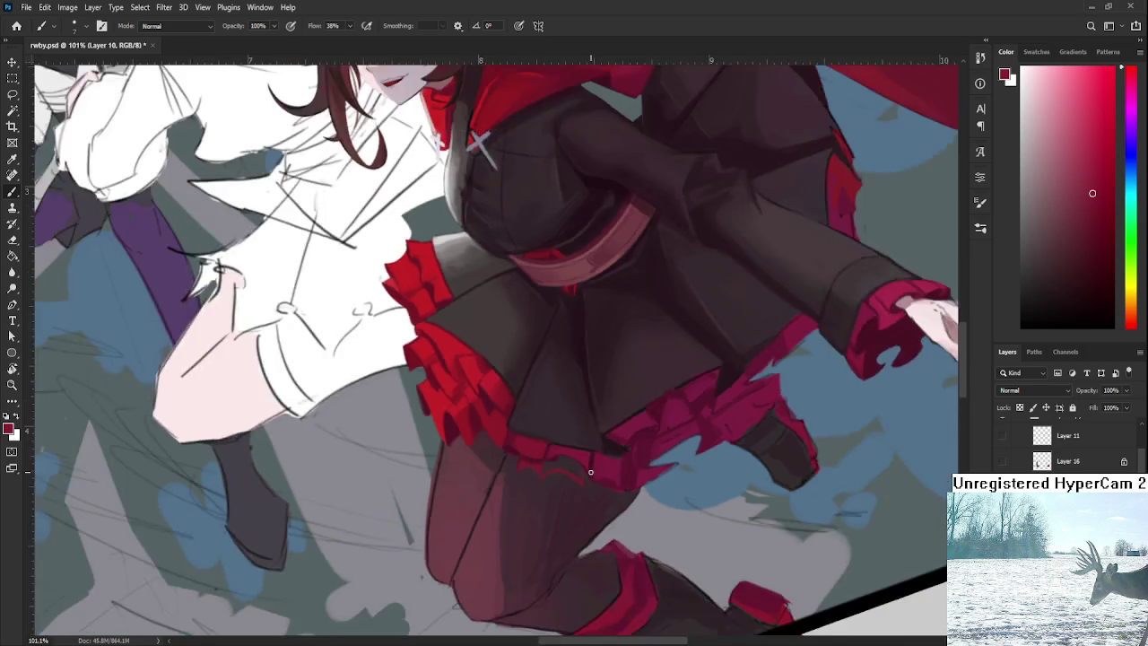
scroll(592, 463, "down", 3)
scroll(597, 463, "up", 3)
scroll(597, 463, "up", 3)
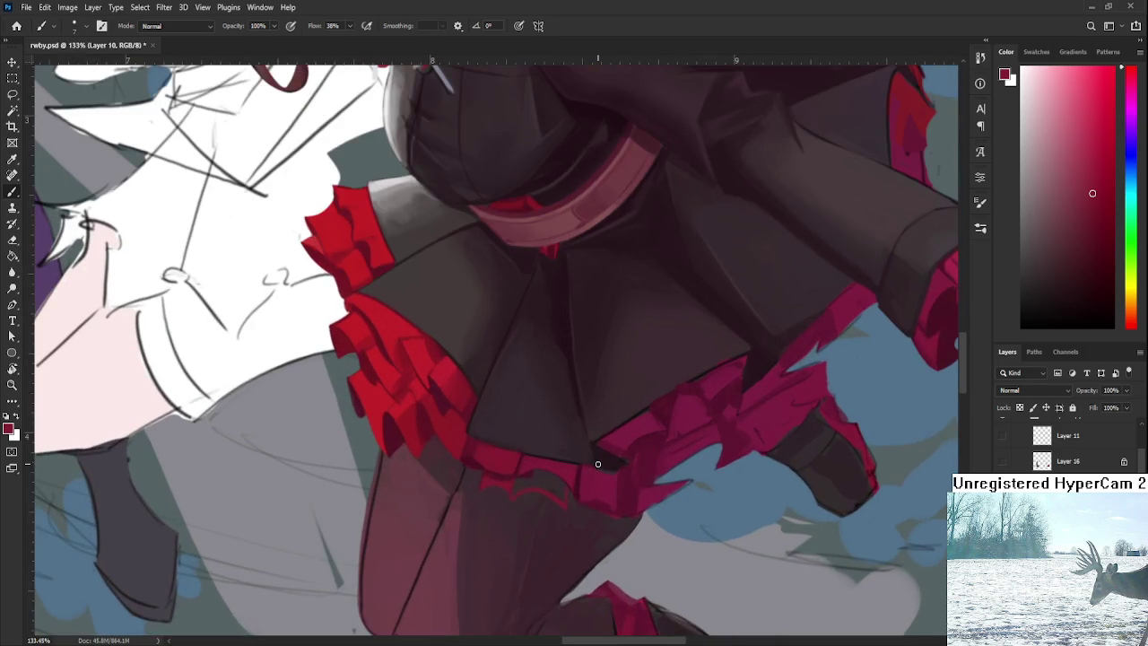
scroll(487, 333, "up", 2)
scroll(487, 333, "left", 2)
left_click_drag(430, 458, 429, 479)
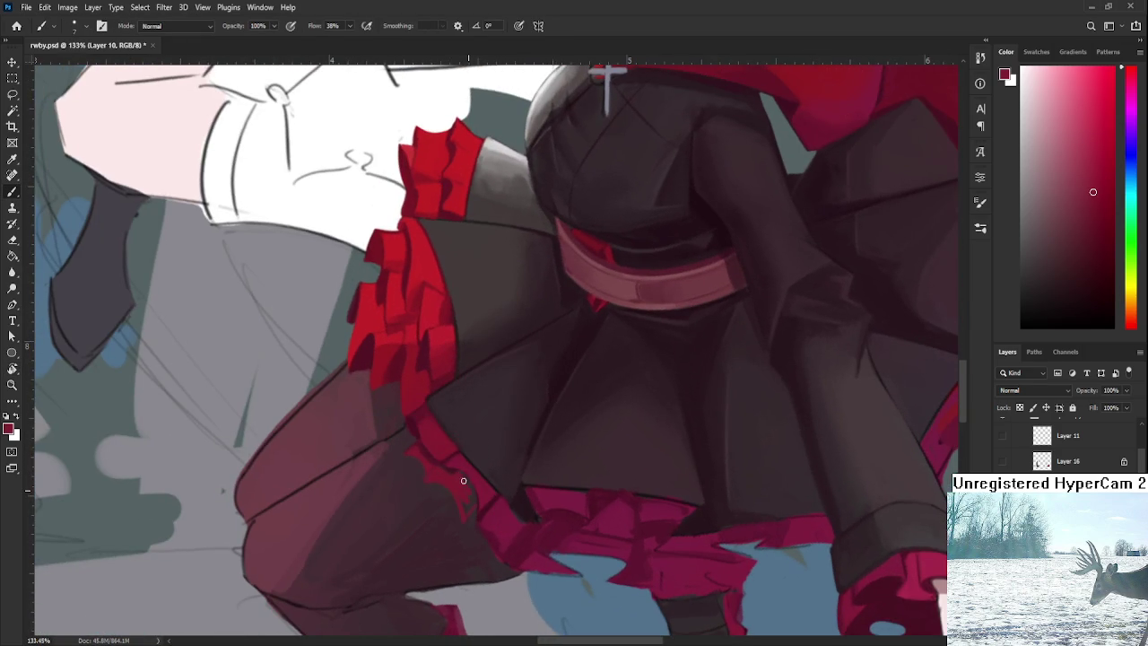
left_click_drag(462, 485, 465, 501)
left_click(453, 476, "alt")
left_click(477, 484, "alt")
left_click(474, 481, "alt")
Step: Rotate the canvas view with R to a new angle for painting the frill
left_click_drag(470, 501, 583, 439)
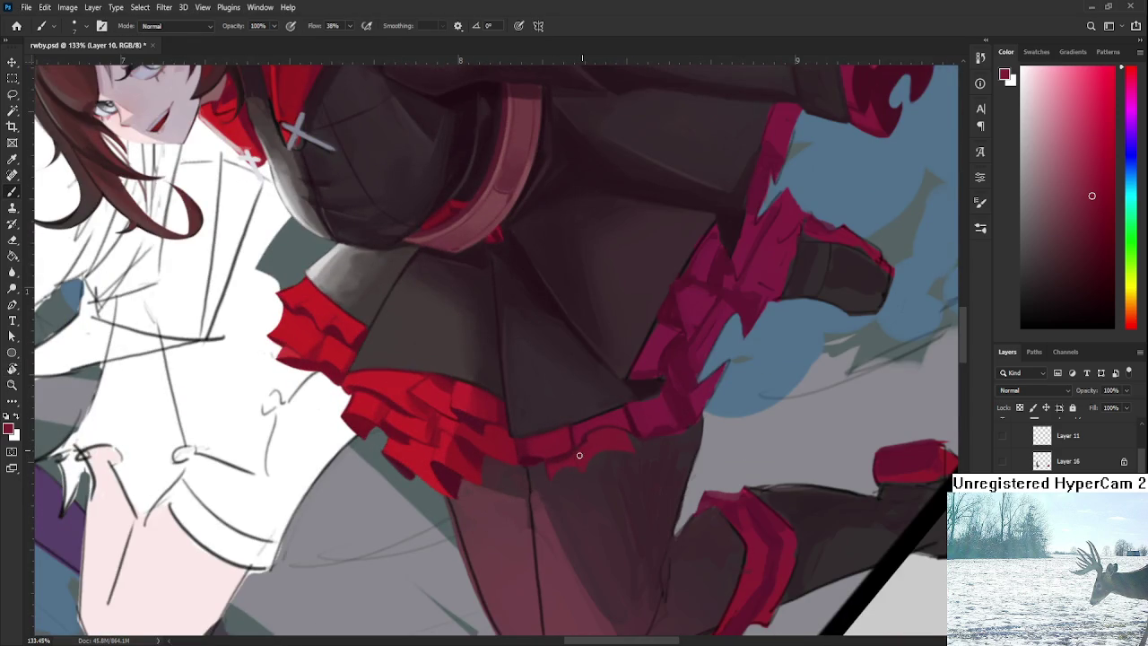
key("r")
scroll(296, 133, "down", 5)
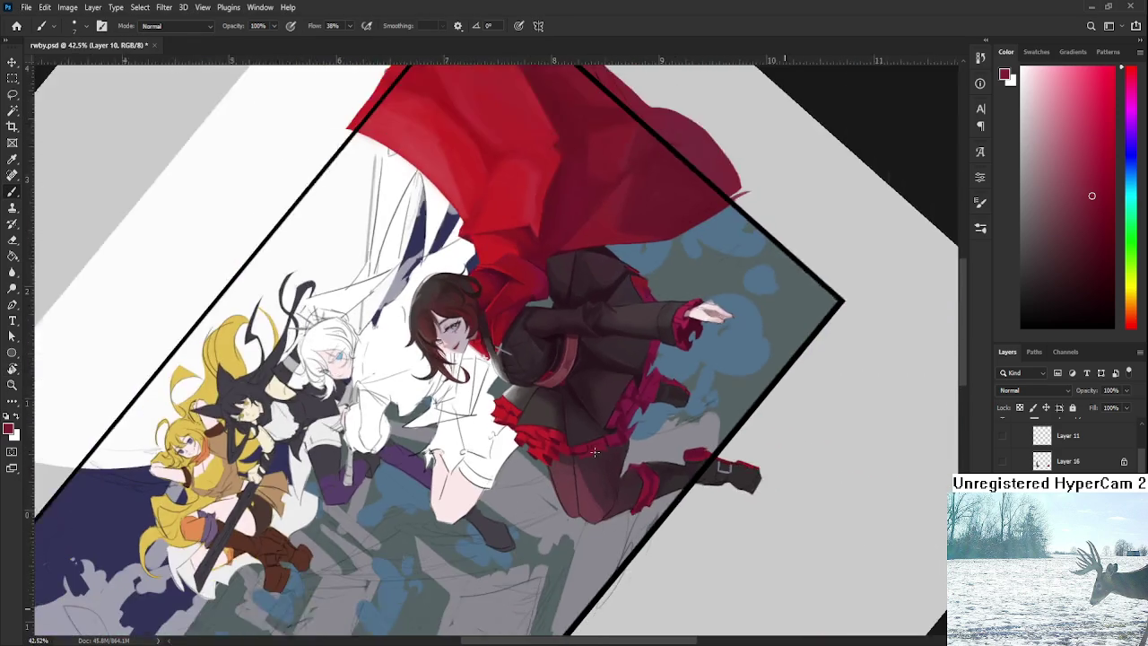
left_click_drag(297, 132, 521, 549)
scroll(521, 549, "up", 4)
scroll(503, 543, "up", 4)
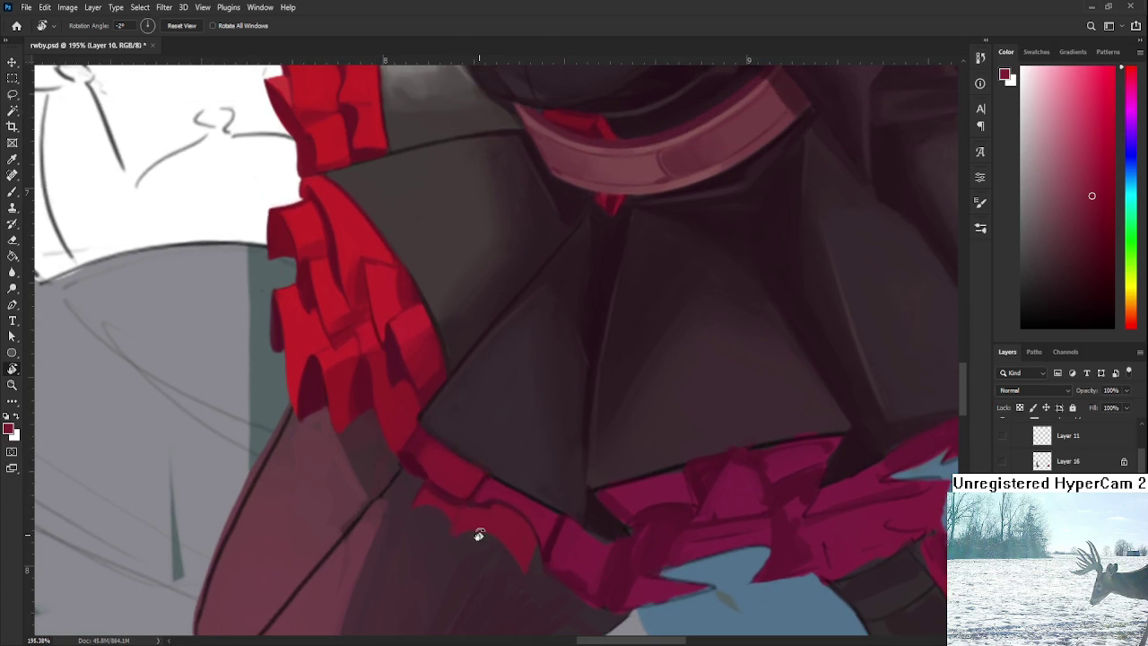
key("b")
Step: Paint a dark curved fold line down the frill's edge
left_click(421, 466, "alt")
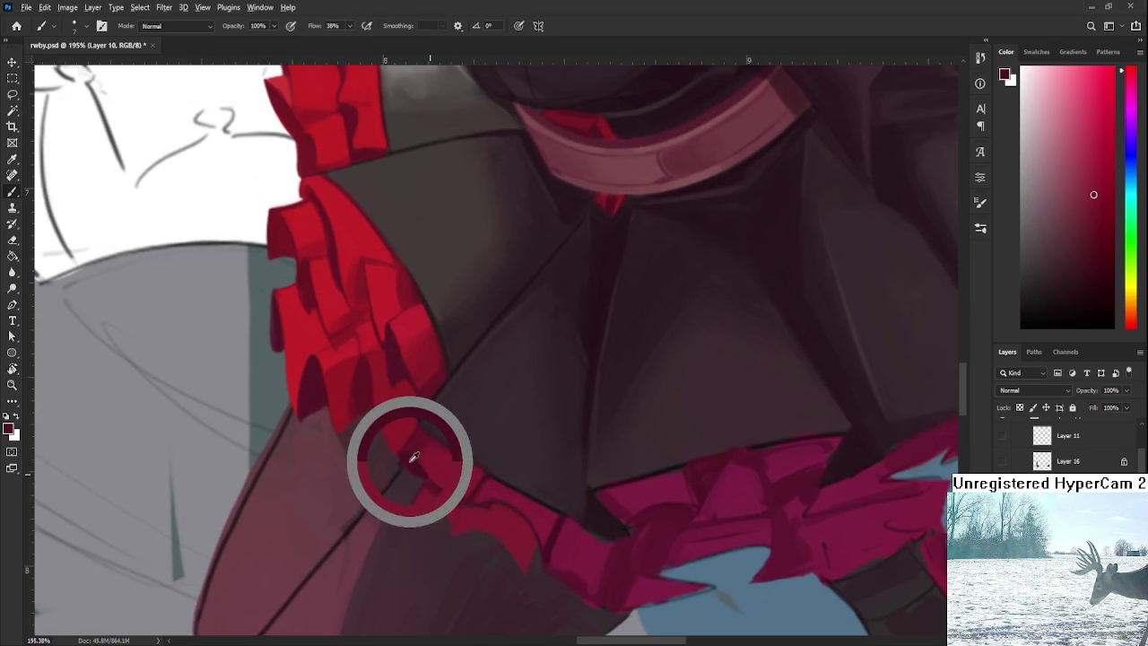
scroll(466, 484, "down", 1)
scroll(521, 511, "down", 1)
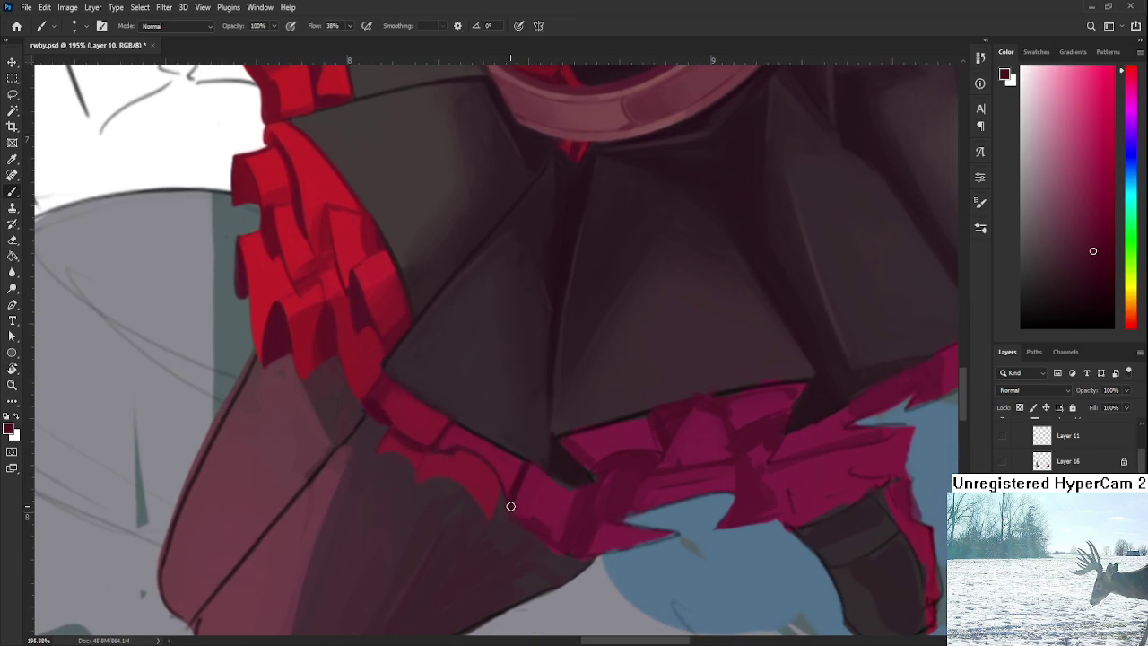
left_click_drag(498, 490, 503, 511)
left_click(495, 491, "alt")
left_click(500, 506, "alt")
left_click_drag(506, 507, 499, 520)
Step: Sample a series of lighter and darker frill reds from the band for fold shading
left_click(504, 488, "alt")
left_click(505, 484, "alt")
left_click(500, 485, "alt")
left_click(505, 468, "alt")
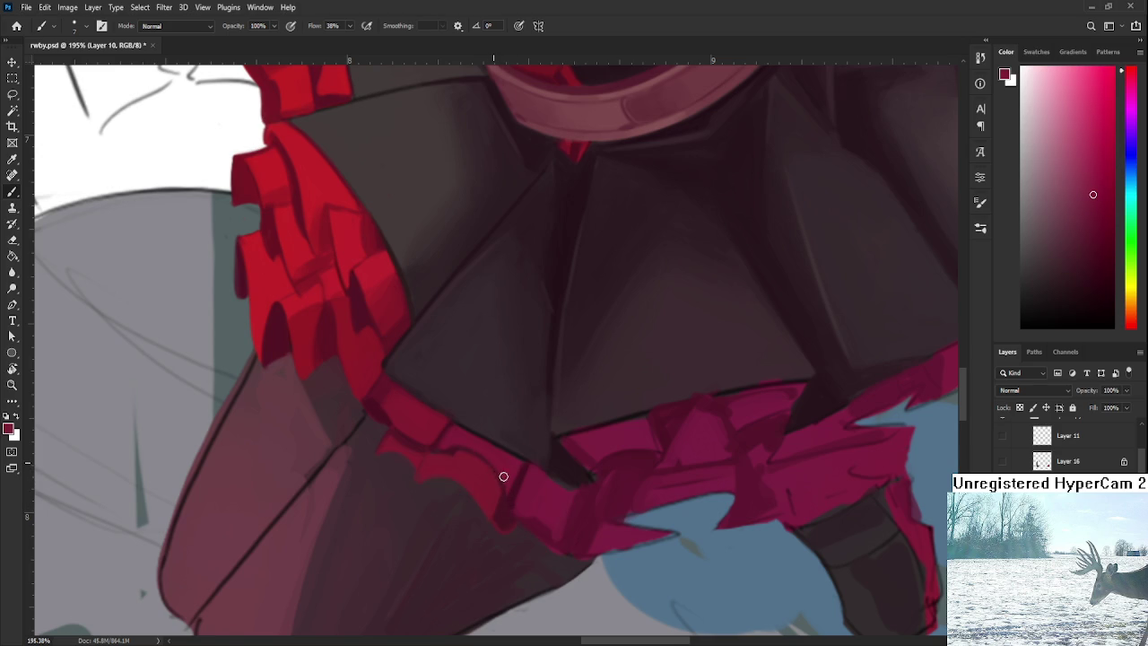
left_click(457, 443, "alt")
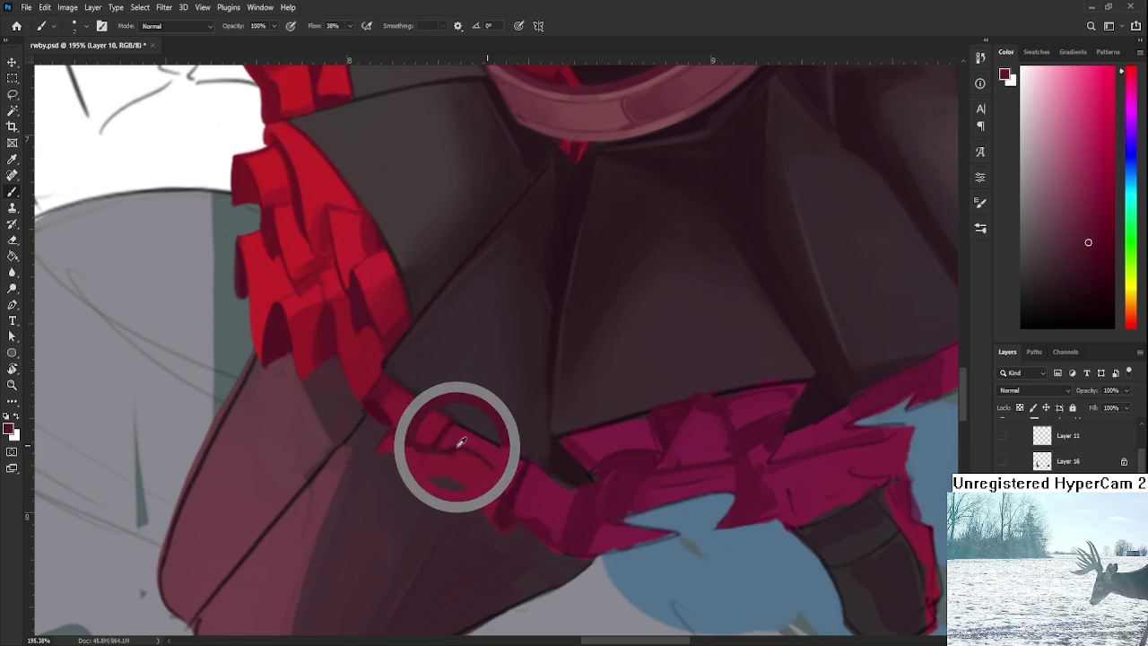
left_click(467, 450, "alt")
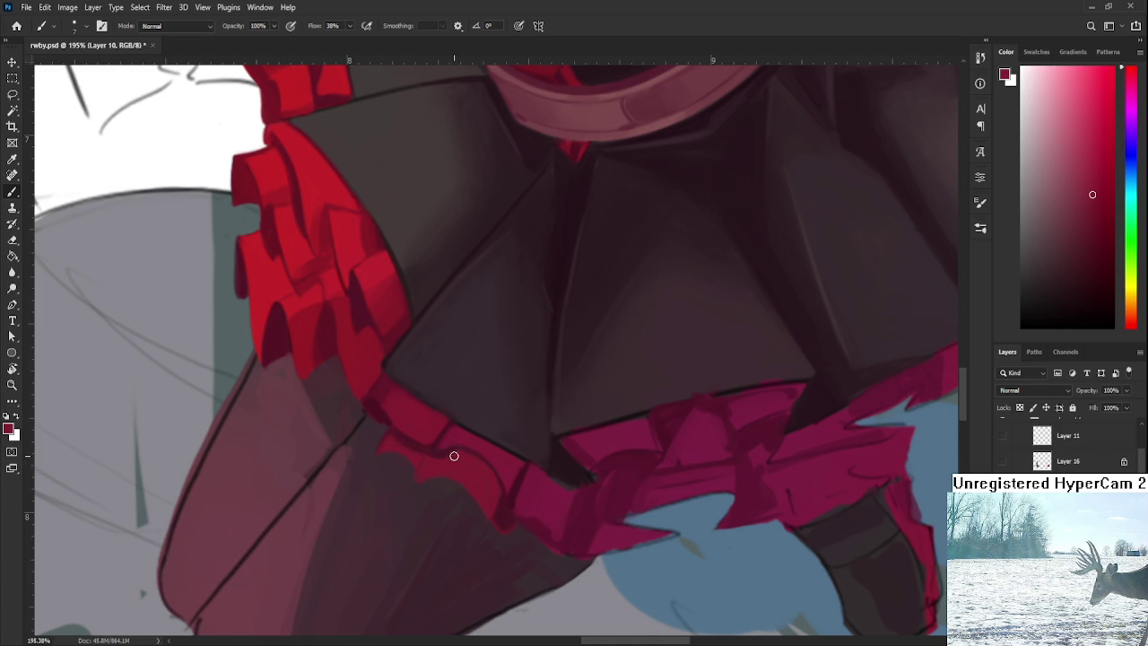
left_click(449, 450, "alt")
left_click(439, 446, "alt")
left_click(459, 457, "alt")
left_click(437, 458, "alt")
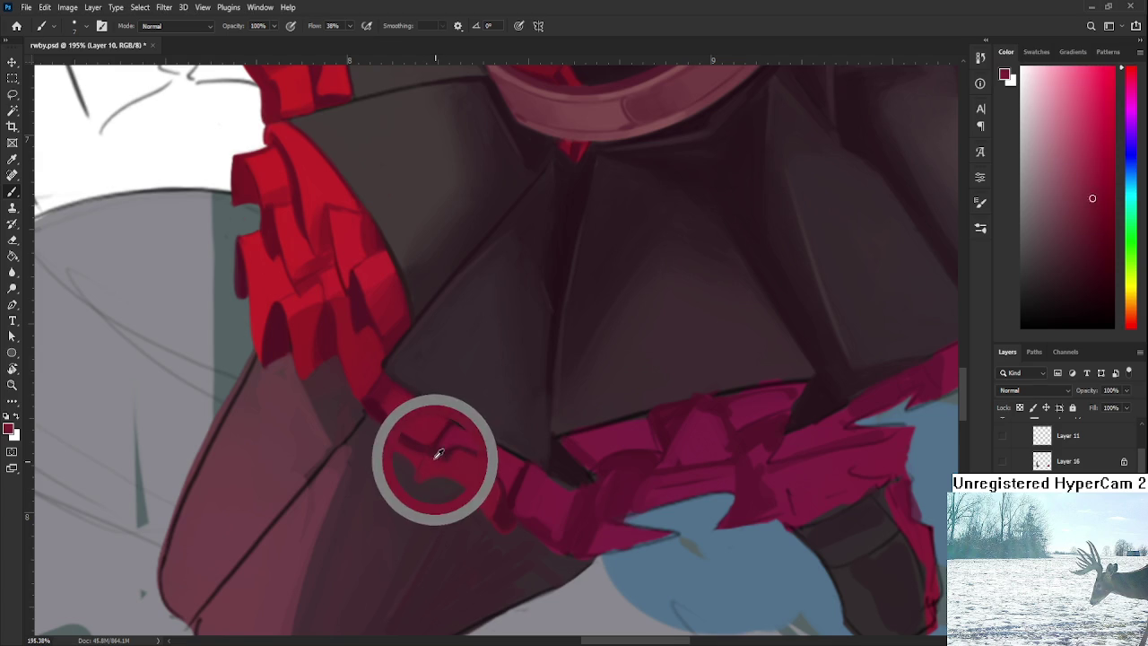
left_click(430, 462, "alt")
left_click(429, 454, "alt")
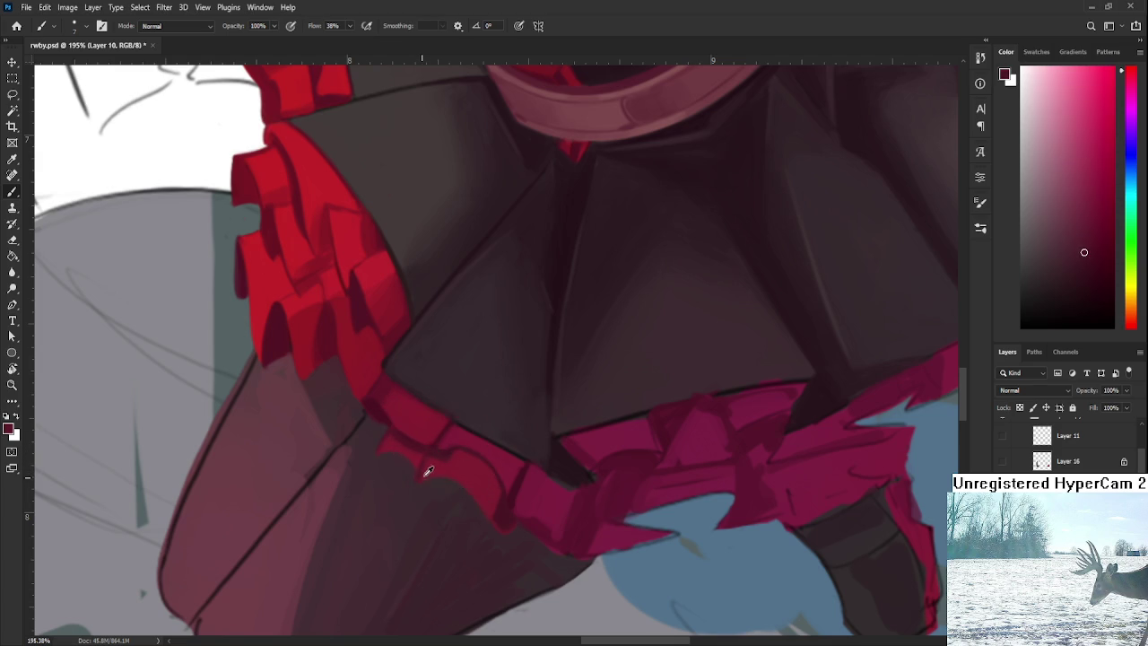
left_click(451, 467, "alt")
left_click(436, 456, "alt")
left_click(452, 459, "alt")
left_click(436, 456, "alt")
left_click(449, 461, "alt")
left_click(444, 456, "alt")
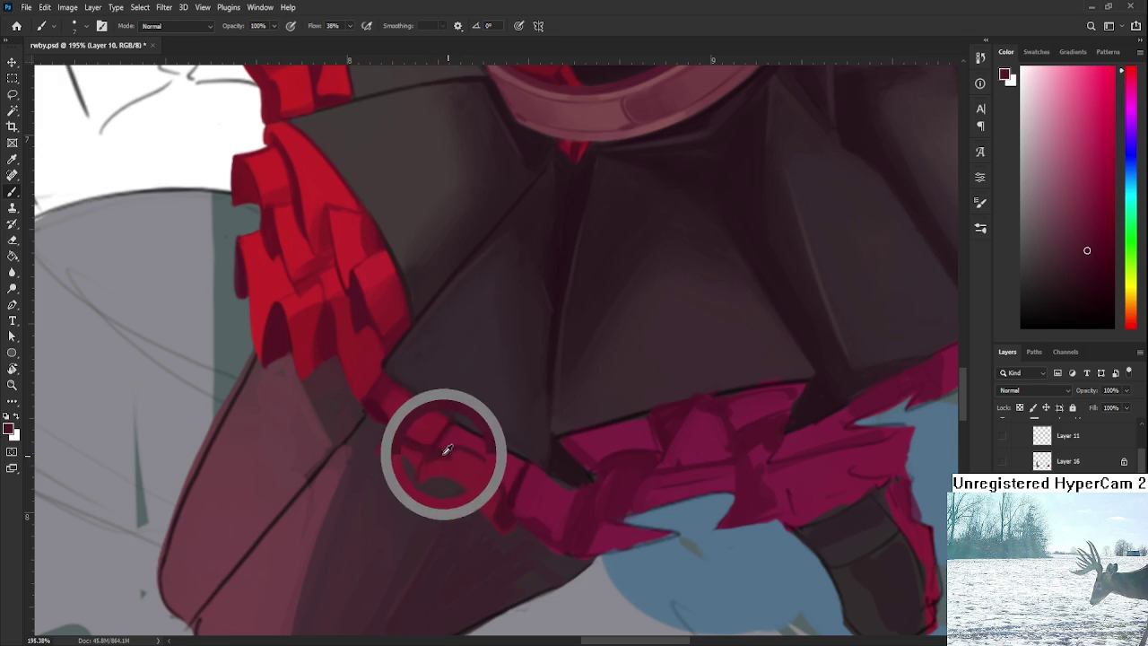
left_click(452, 457, "alt")
left_click(457, 454, "alt")
left_click(437, 452, "alt")
left_click(432, 470, "alt")
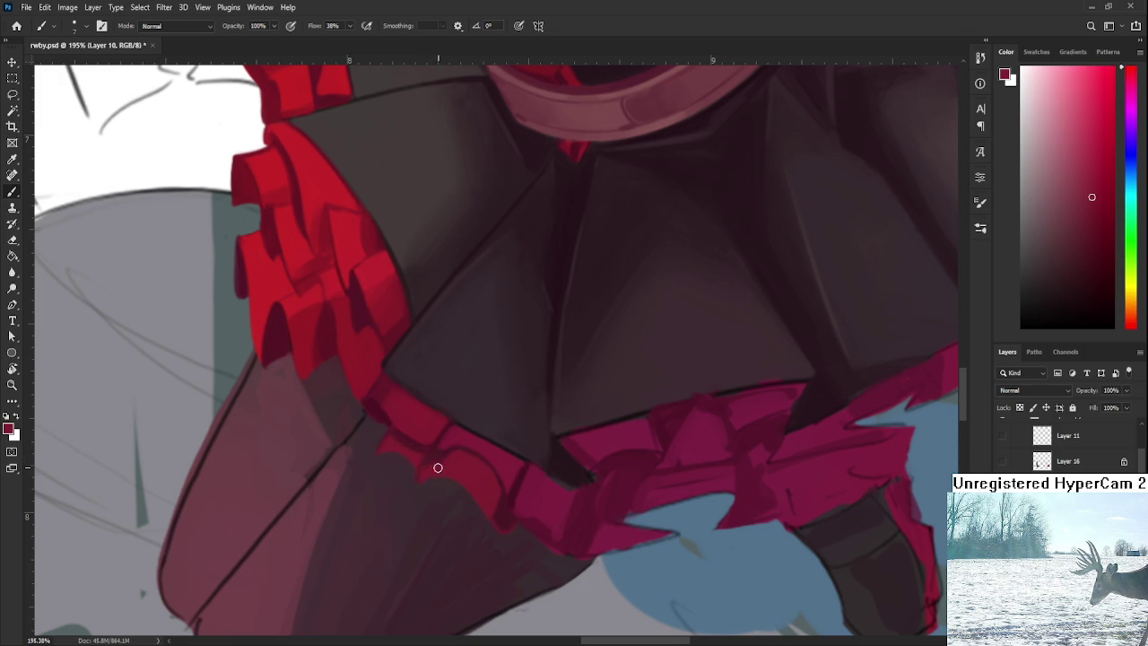
left_click(456, 454, "alt")
left_click(434, 456, "alt")
left_click(425, 465, "alt")
left_click(427, 457, "alt")
left_click(450, 456, "alt")
left_click(430, 457, "alt")
left_click(453, 453, "alt")
left_click(450, 448, "alt")
left_click(435, 450, "alt")
left_click(449, 453, "alt")
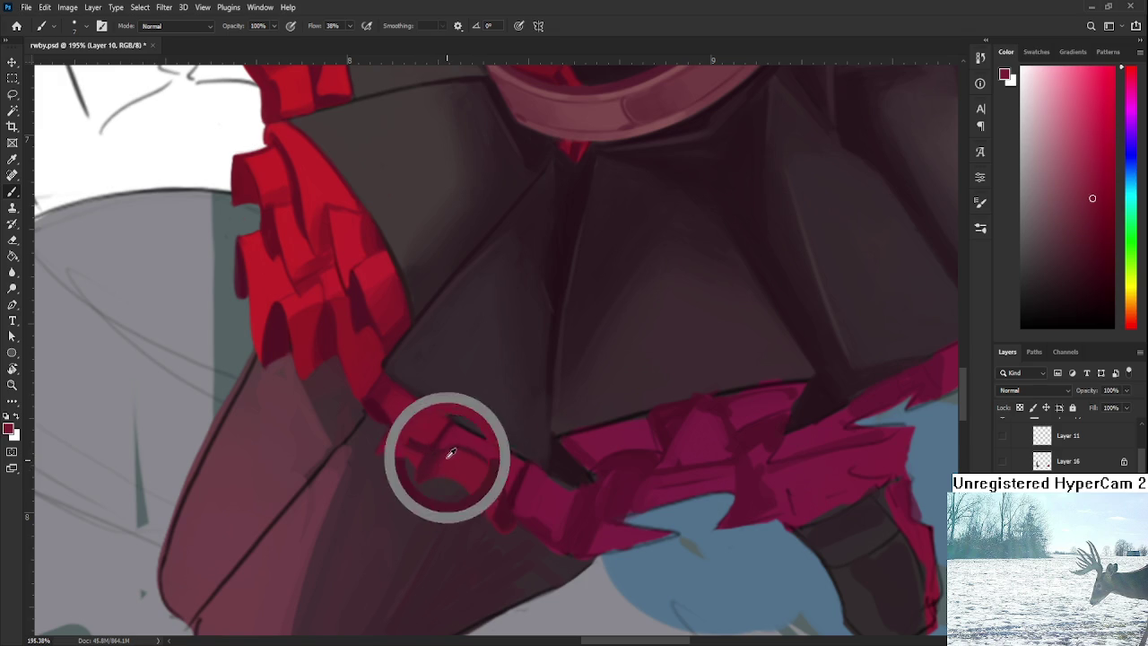
scroll(506, 441, "down", 10, "alt")
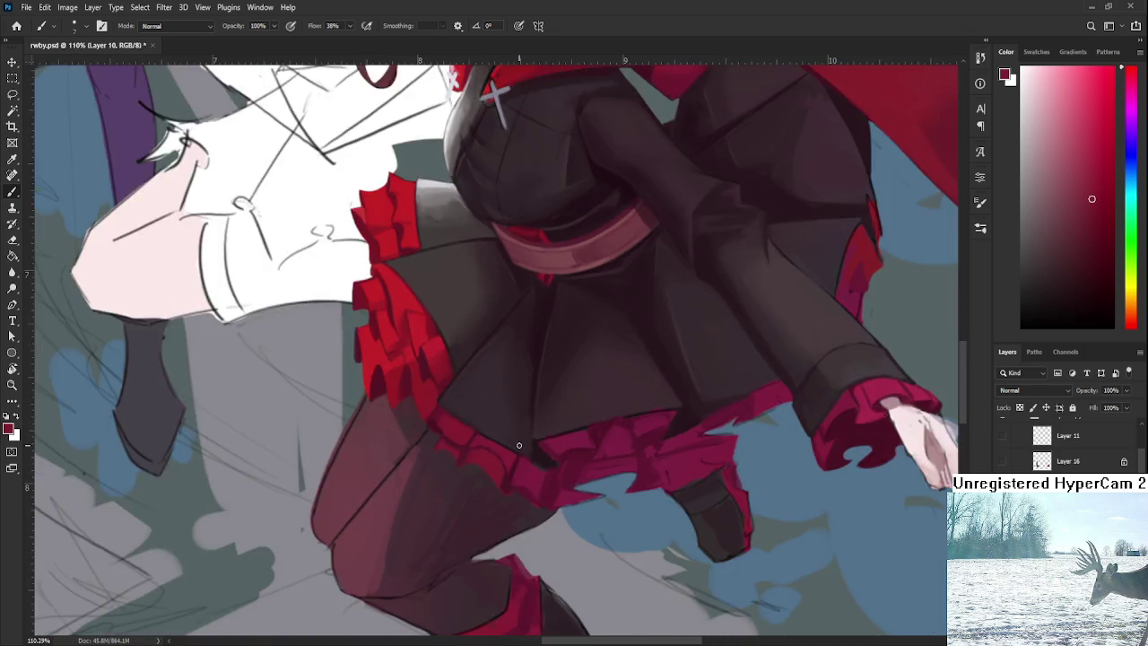
scroll(549, 449, "up", 4, "alt")
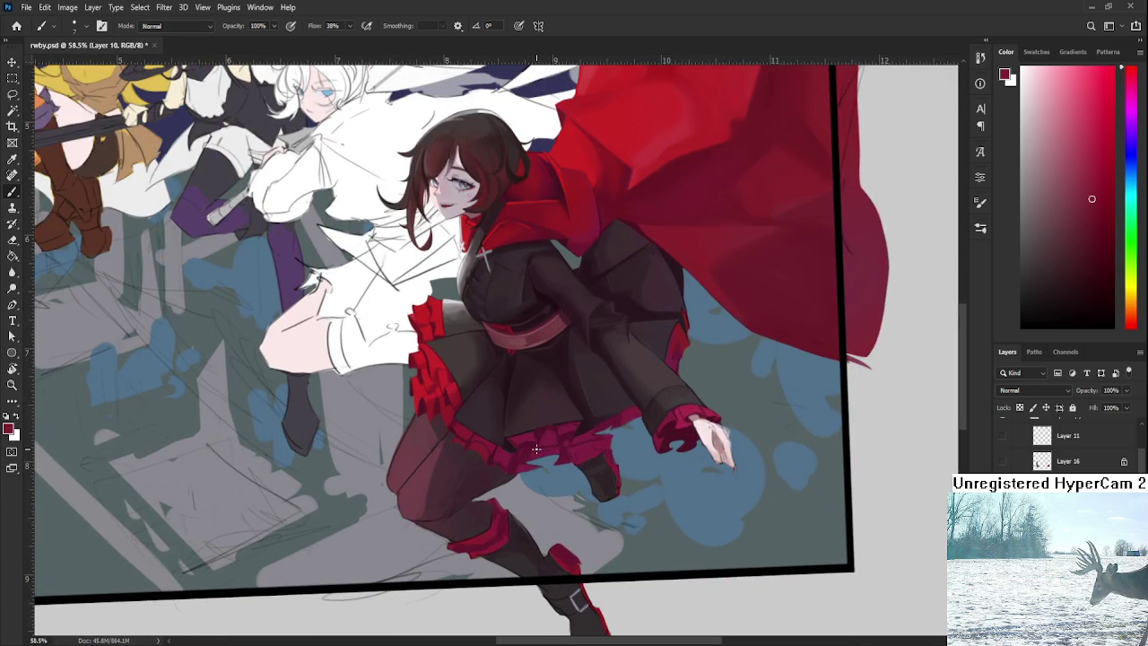
scroll(536, 448, "down", 3, "alt")
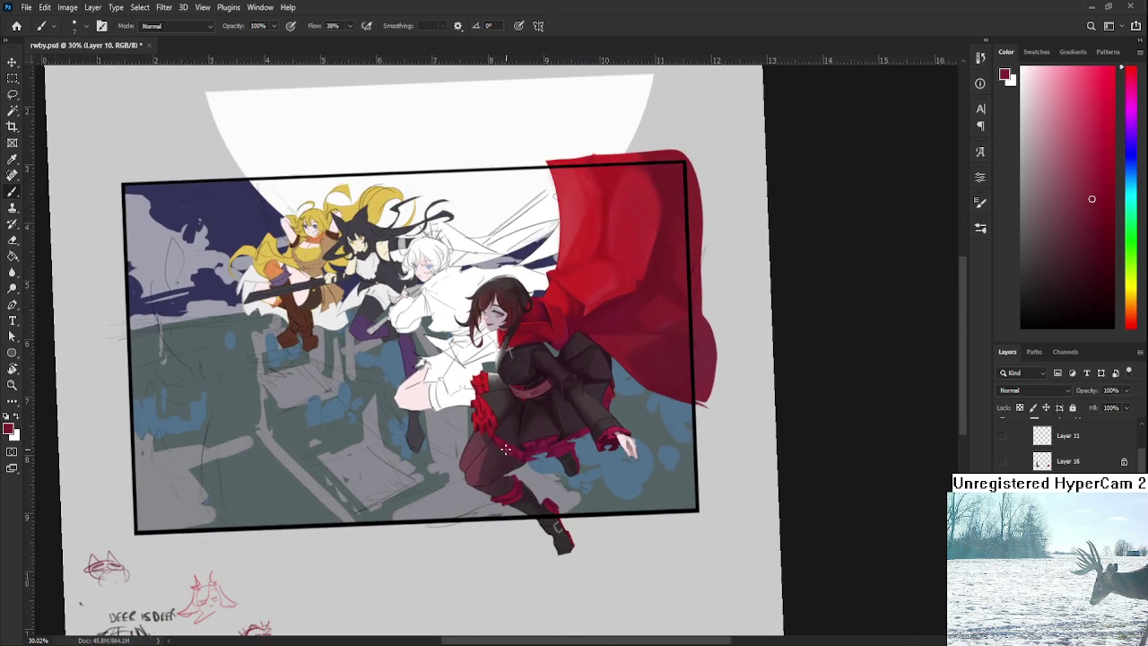
scroll(508, 448, "up", 4, "alt")
scroll(503, 449, "up", 2, "alt")
scroll(498, 448, "up", 2, "alt")
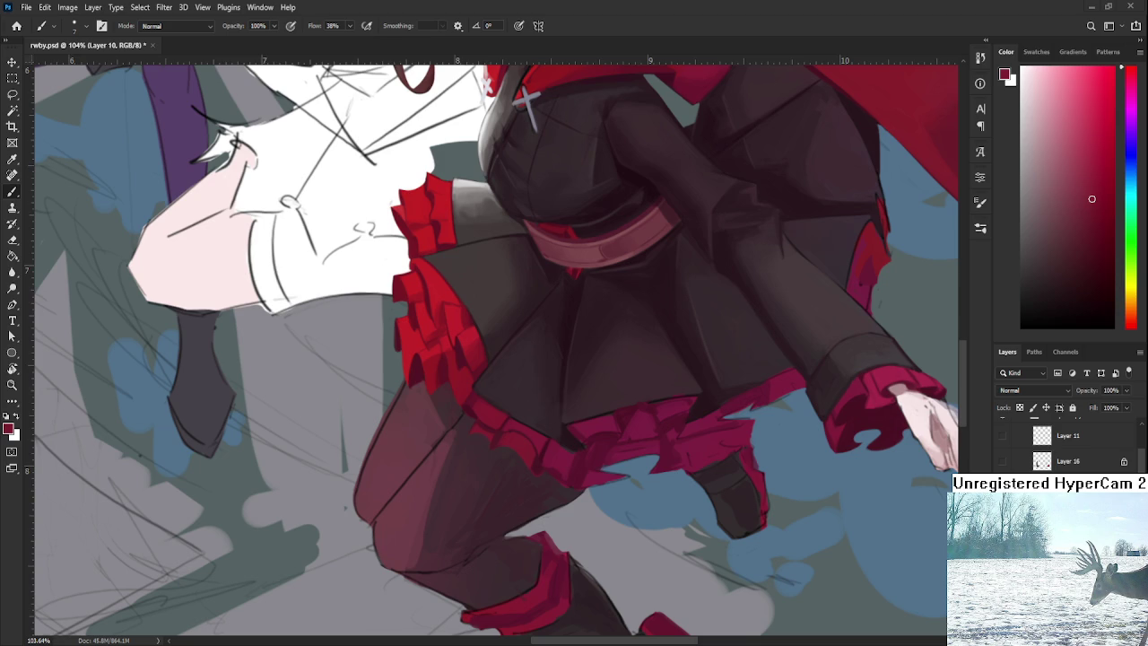
scroll(518, 448, "up", 2, "alt")
key("r")
mouse_move(520, 443)
left_mouse_down()
mouse_move(545, 482)
mouse_move(576, 459)
left_mouse_up()
key("b")
left_click(484, 468, "alt")
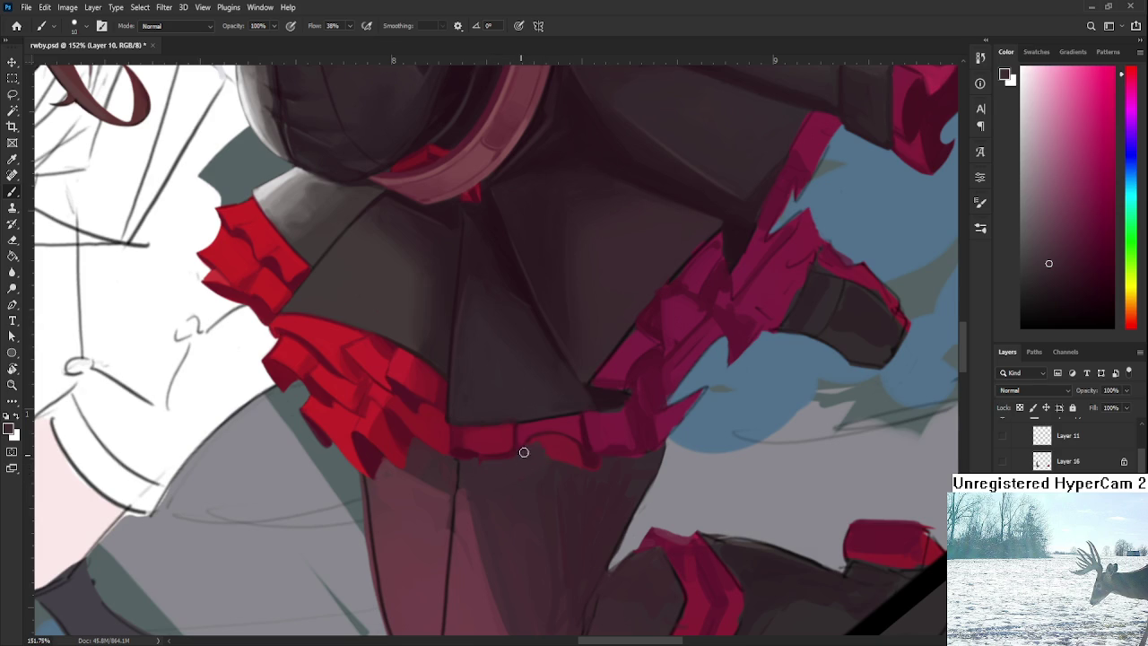
Step: Paint dark skirt colour over the hem's red edge and rotate the canvas nearly level
mouse_move(571, 443)
left_mouse_down()
mouse_move(584, 466)
mouse_move(605, 462)
left_mouse_up()
scroll(532, 502, "down", 5)
left_click_drag(532, 502, 503, 565)
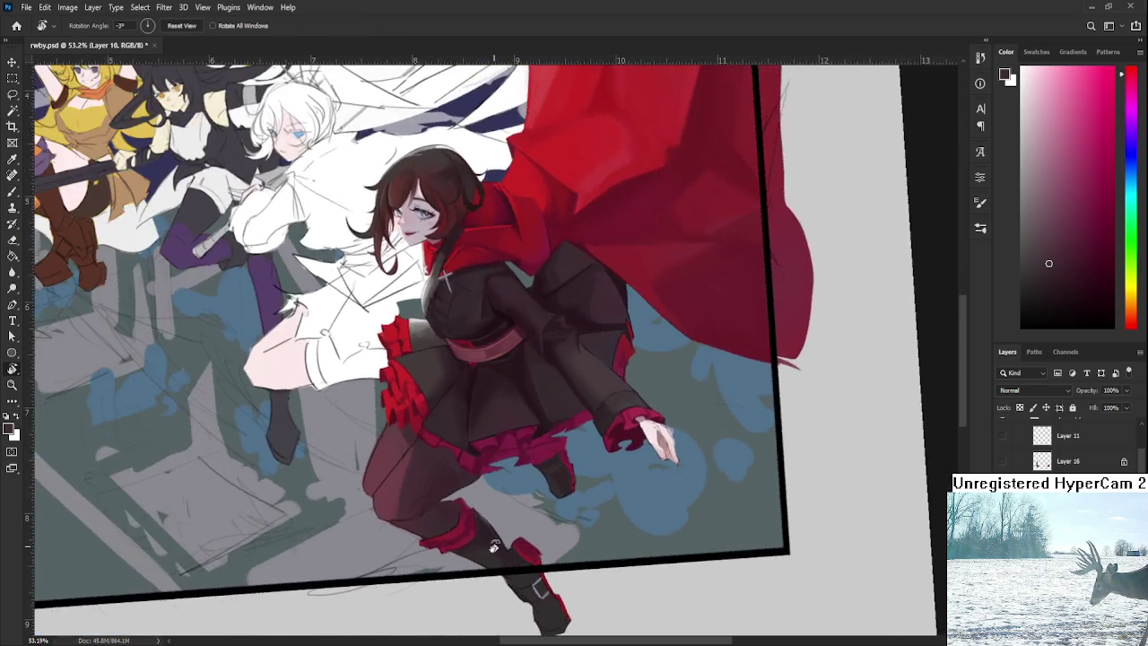
scroll(503, 565, "up", 2)
scroll(526, 440, "up", 2)
scroll(505, 522, "up", 1)
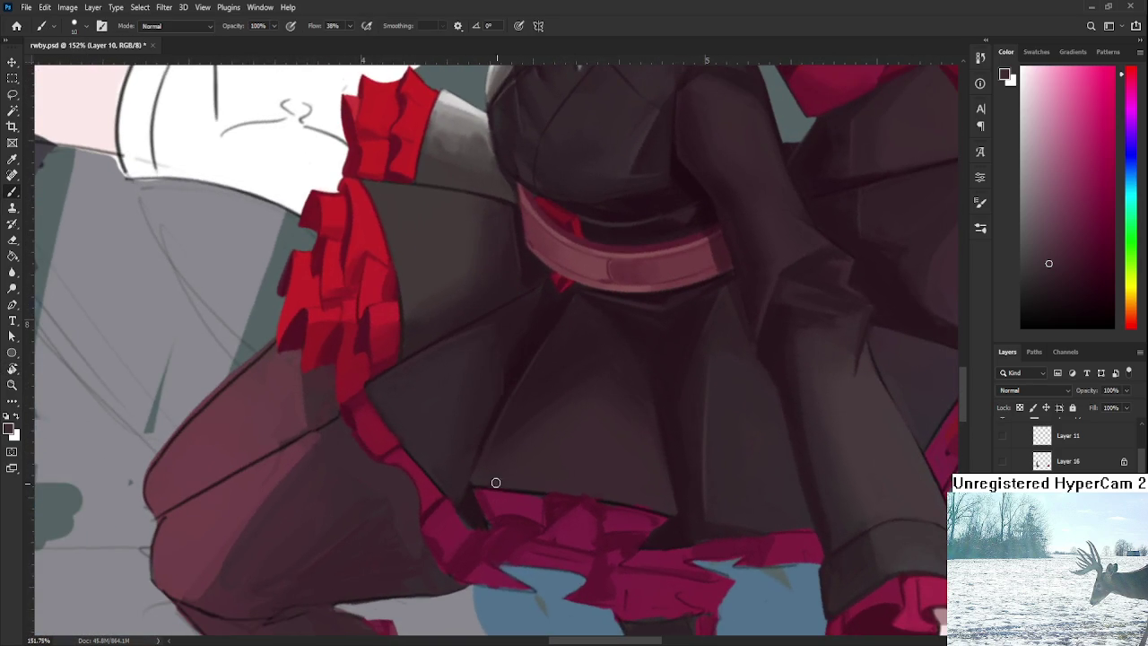
Step: Enlarge the brush and paint a curved red fold at the frill's left end
key("bracketright")
key("bracketright")
key("bracketright")
left_click(426, 460, "alt")
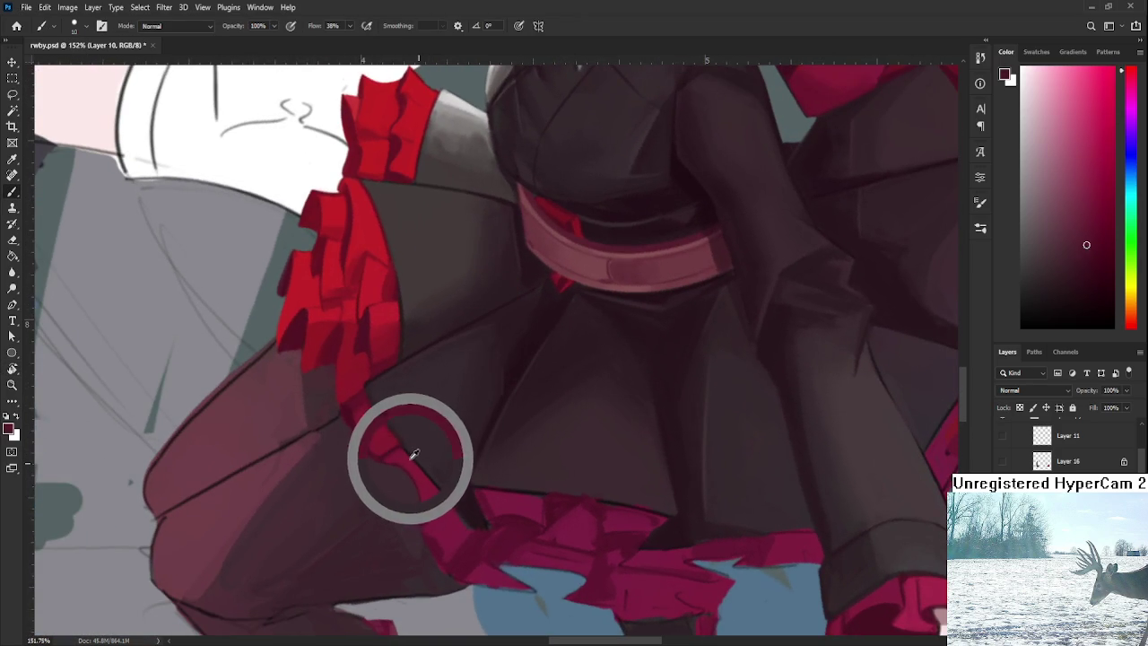
left_click(436, 479, "alt")
left_click_drag(436, 479, 392, 478)
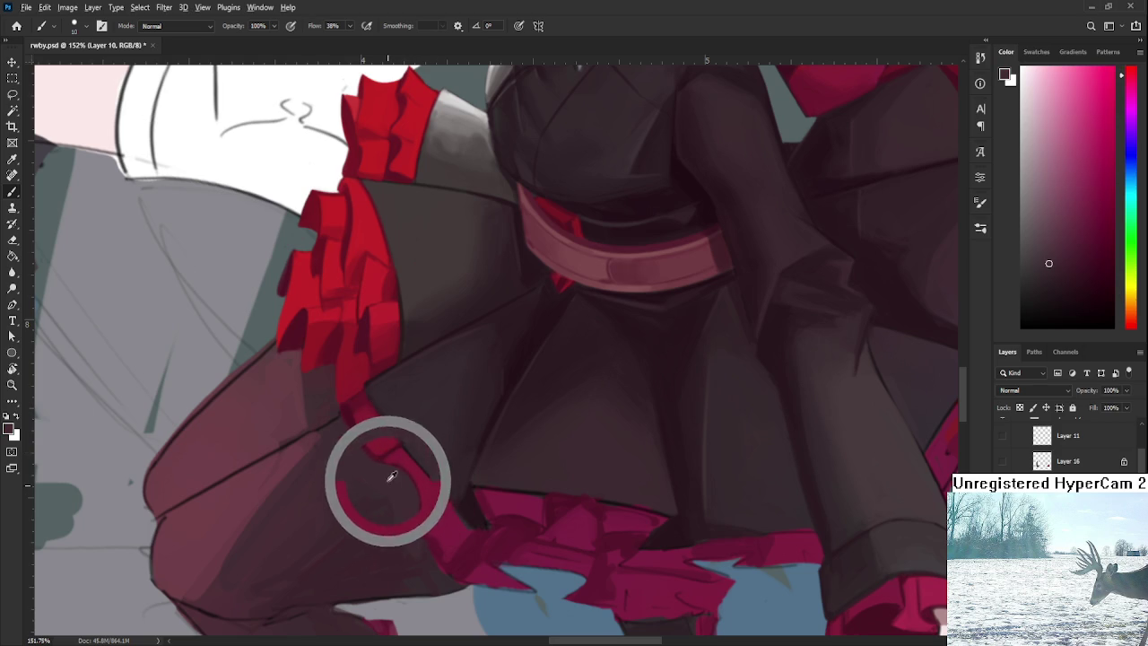
Step: Sample frill reds and the dark hem red around the fold's left end
left_click(420, 507, "alt")
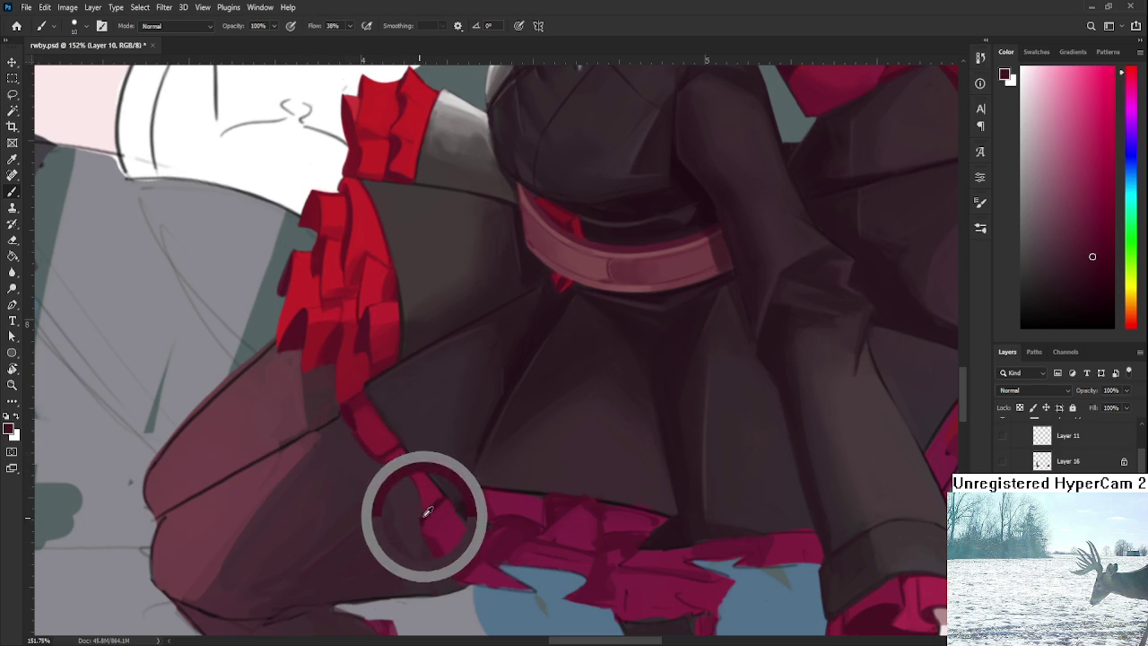
left_click(410, 513, "alt")
left_click(389, 467, "alt")
left_click(382, 467, "alt")
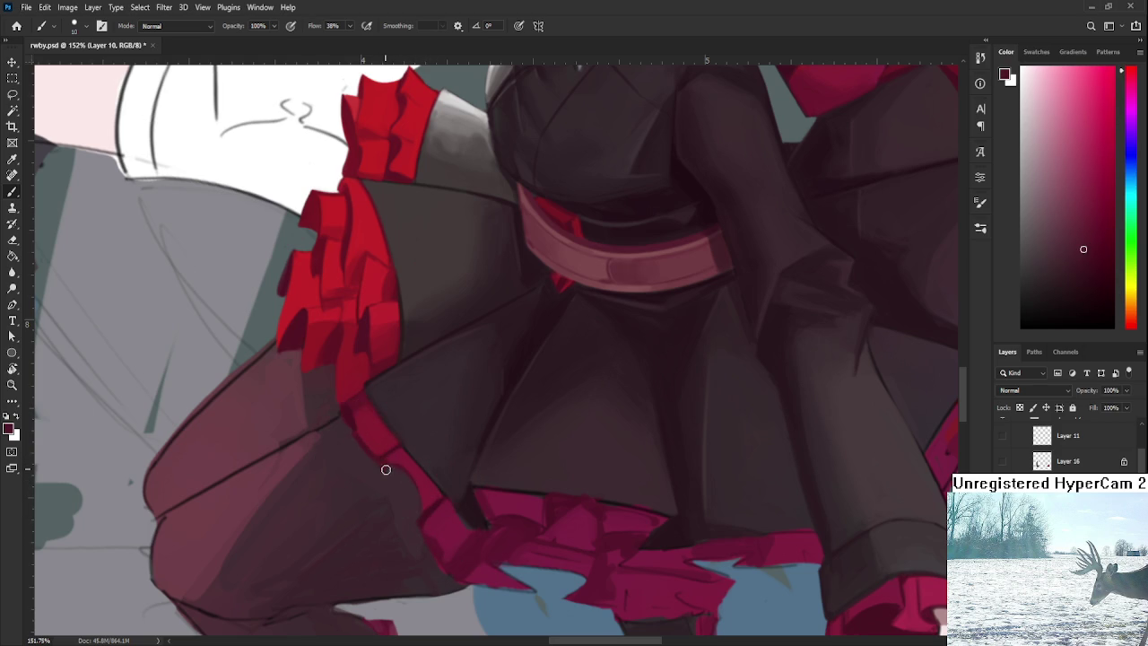
left_click(395, 480, "alt")
left_click(395, 478, "alt")
left_click(392, 463, "alt")
left_click(389, 466, "alt")
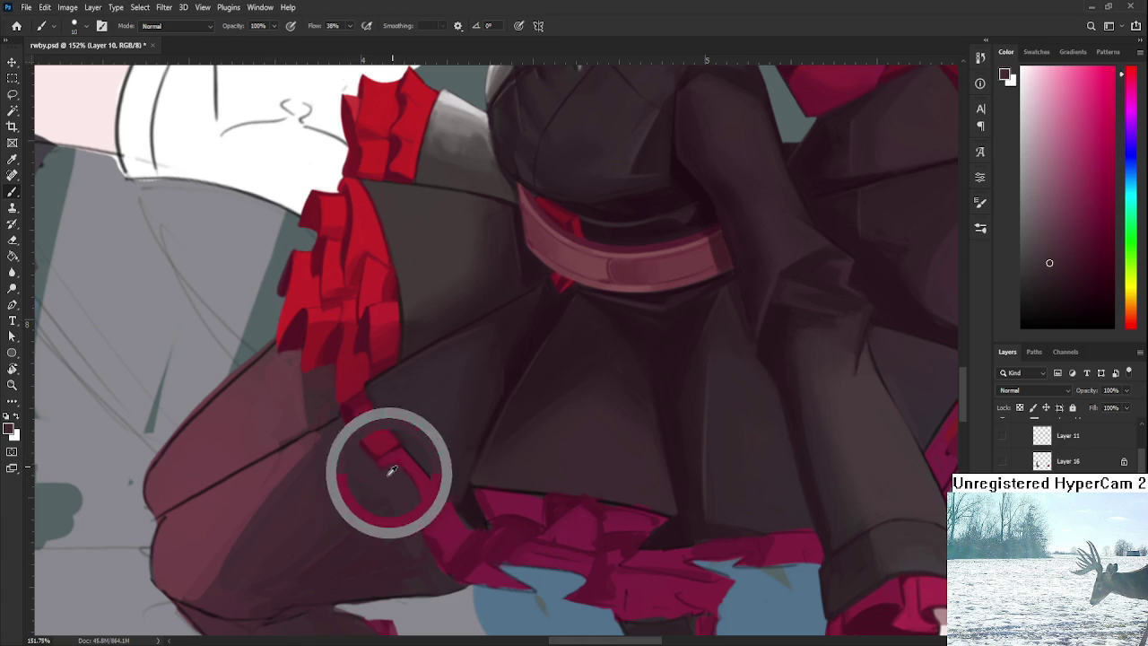
scroll(449, 444, "down", 3)
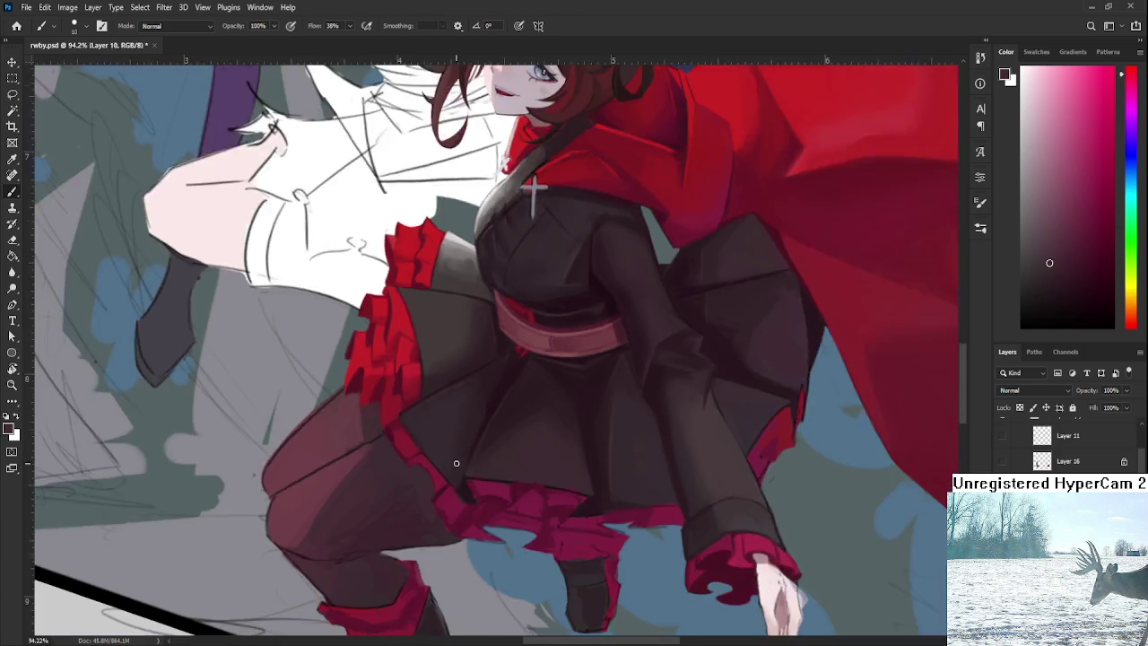
Step: Zoom on the skirt hem and rotate the canvas to a gentler tilt
scroll(457, 440, "down", 3)
scroll(469, 434, "down", 2)
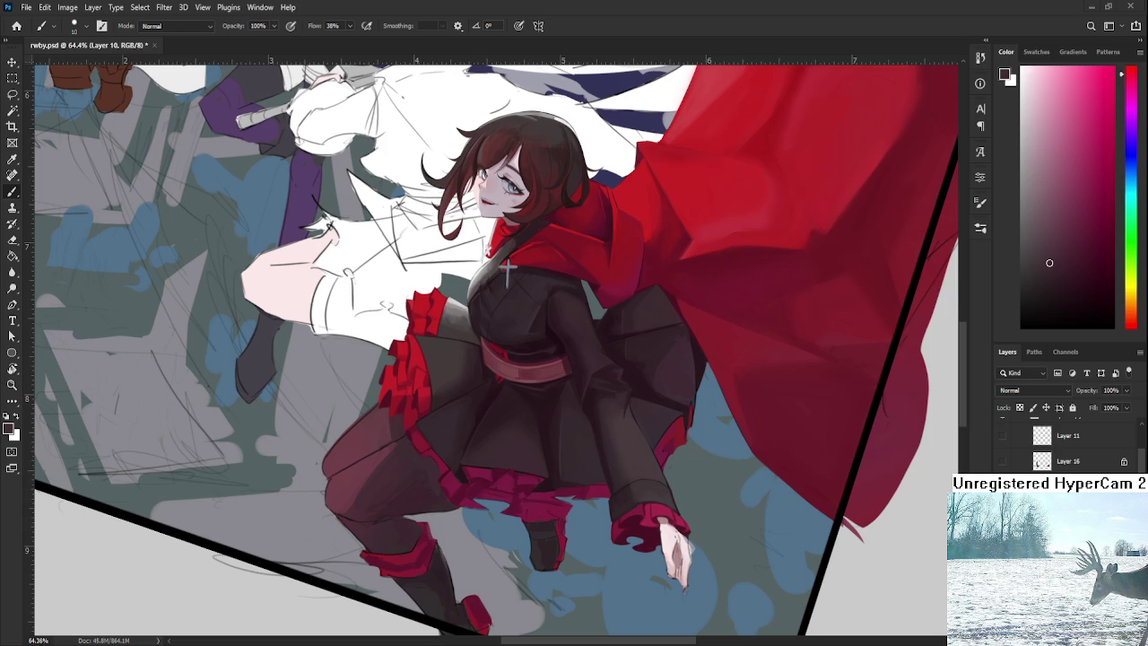
scroll(387, 474, "down", 3)
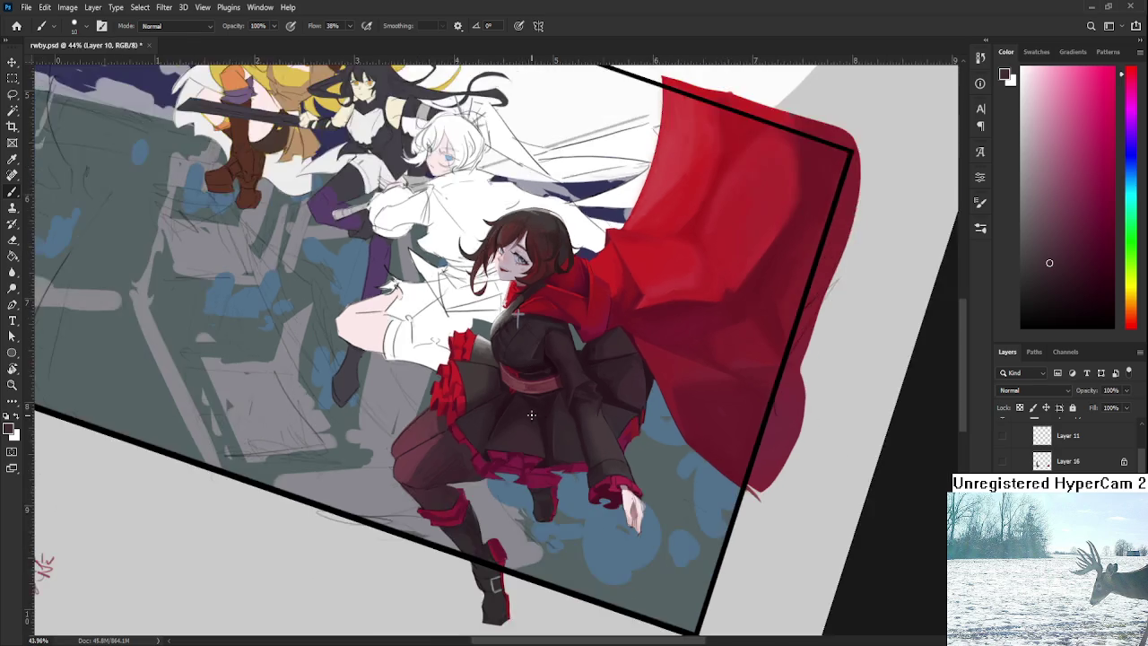
scroll(404, 489, "up", 6)
key("r")
scroll(408, 494, "down", 3)
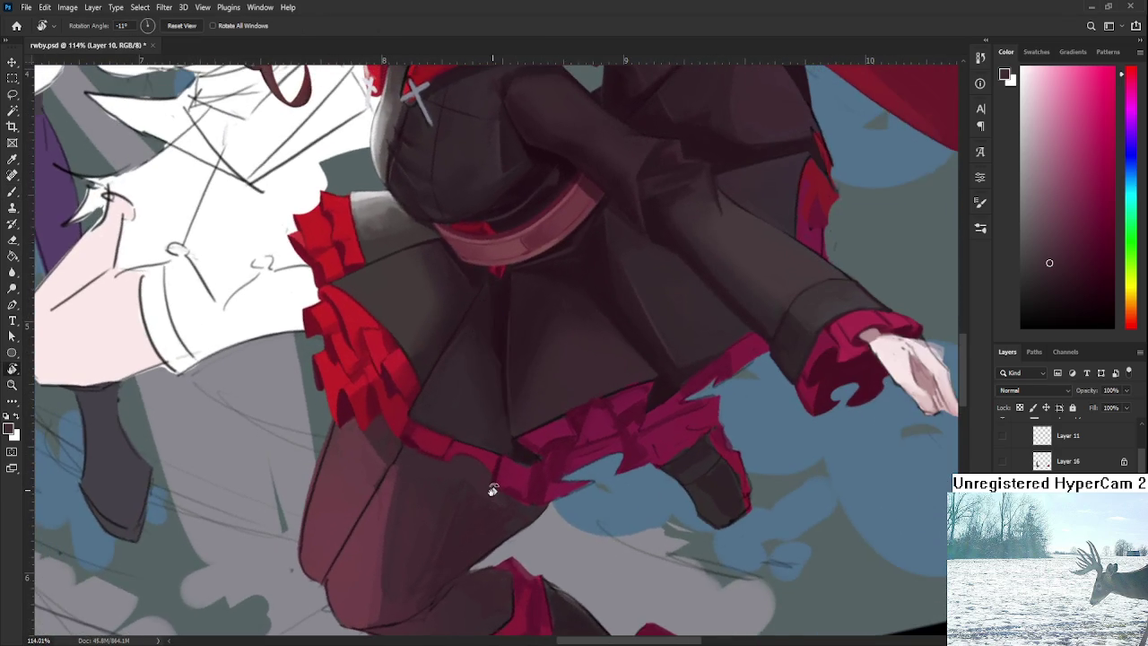
left_click_drag(545, 476, 574, 466)
scroll(546, 527, "up", 2)
scroll(547, 527, "up", 2)
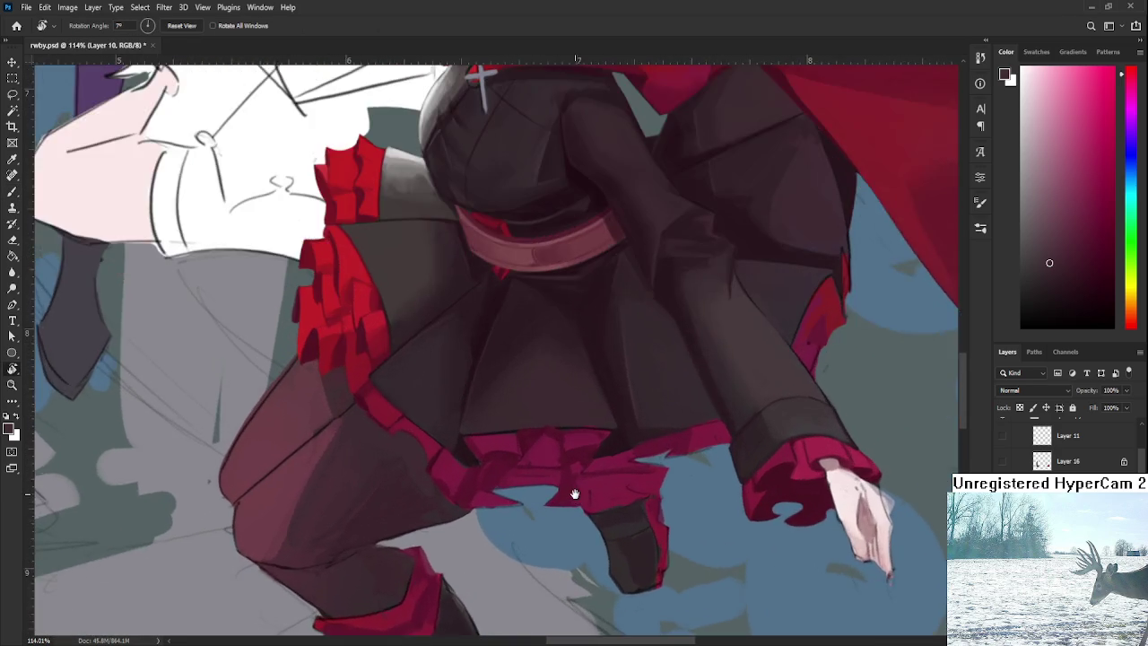
scroll(449, 502, "up", 2)
Step: Sample crimson frill shades and paint dark shading between the skirt's ruffles
key("b")
left_click(360, 484, "alt")
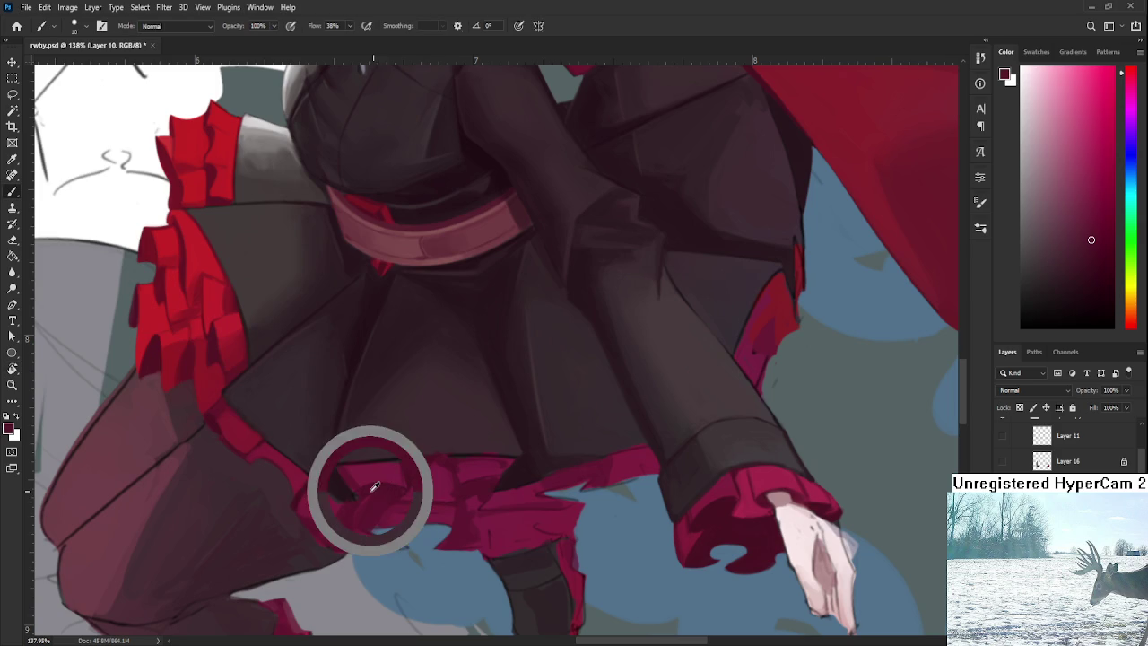
left_click_drag(380, 493, 436, 502)
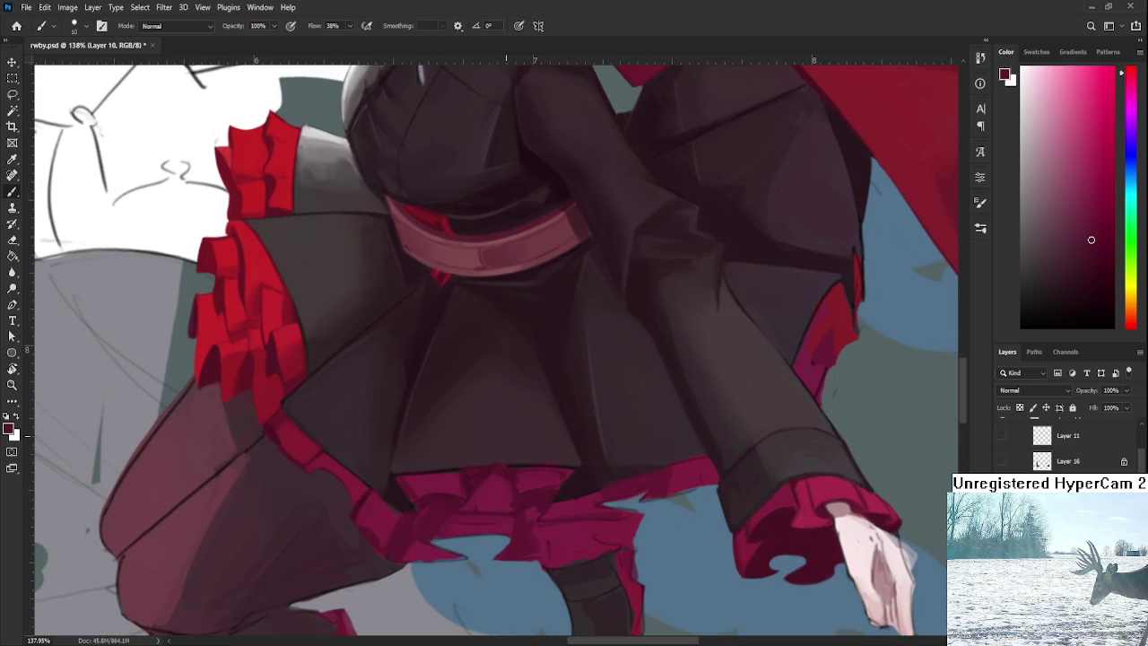
left_click(884, 437, "alt")
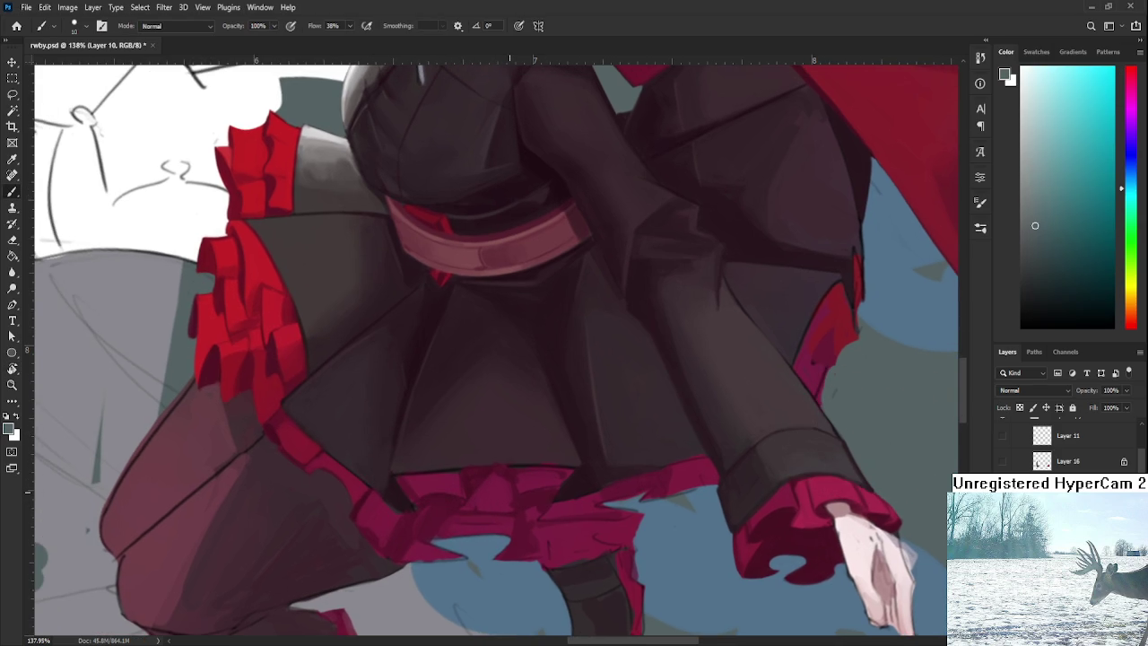
scroll(479, 498, "up", 1)
left_click(392, 483, "alt")
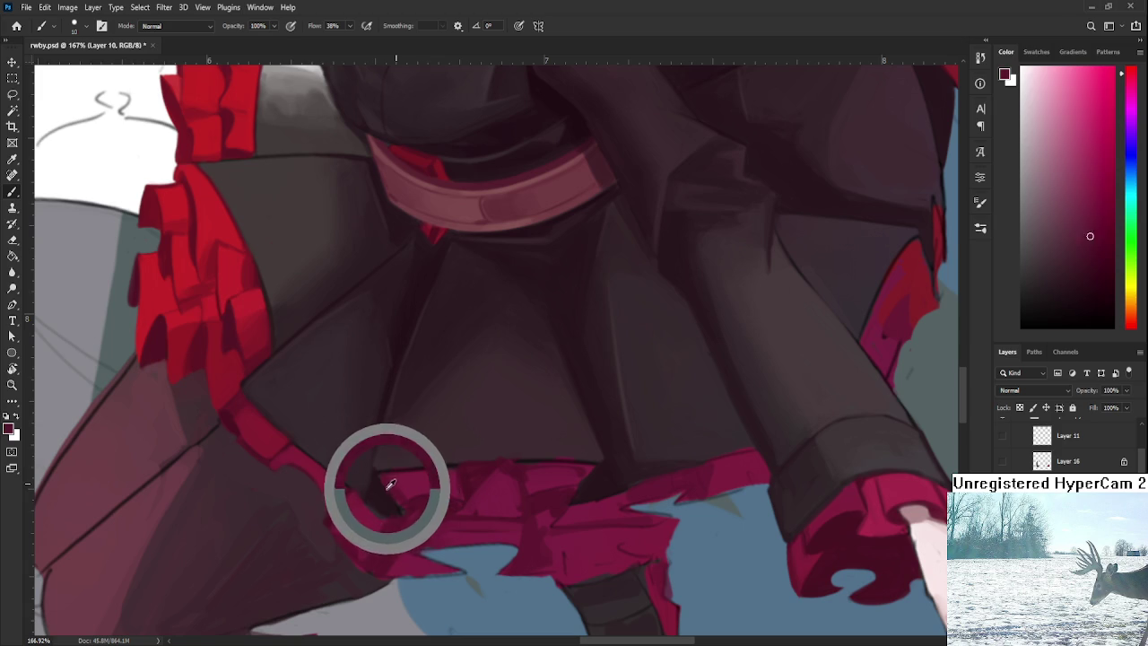
left_click(408, 506, "alt")
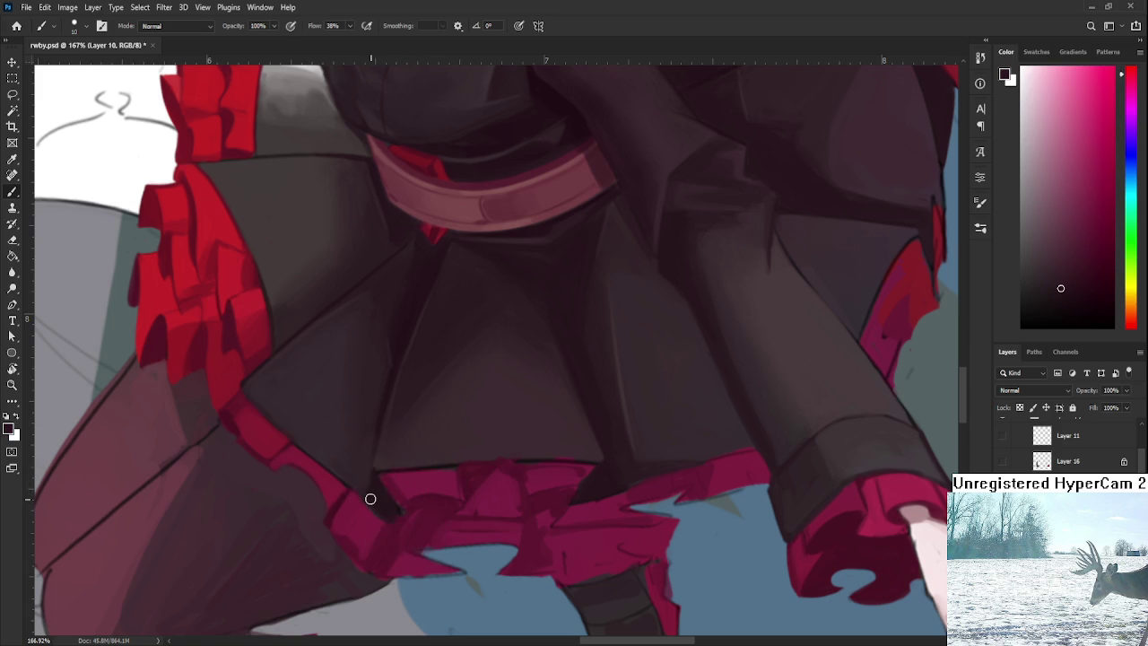
left_click(386, 482, "alt")
mouse_move(383, 477)
left_mouse_down()
mouse_move(384, 503)
mouse_move(383, 476)
left_mouse_up()
left_click(396, 477, "alt")
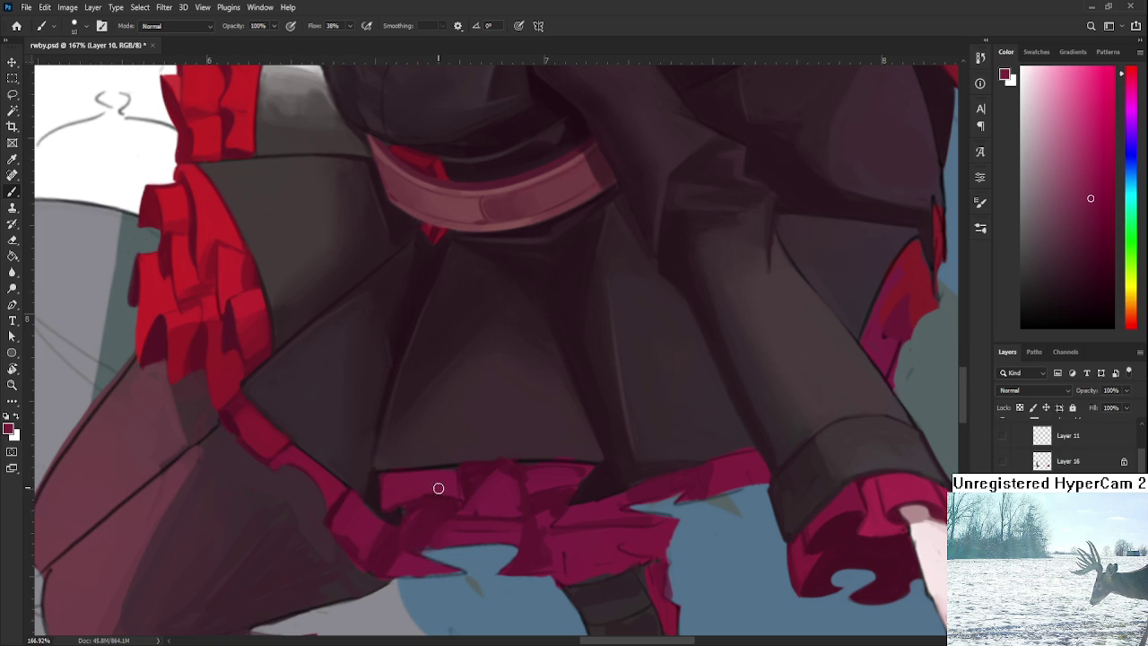
left_click(416, 492, "alt")
left_click(435, 496, "alt")
Step: Tilt the canvas and shade the lower ruffle near the hem with darker and lighter tones
key("r")
mouse_move(502, 448)
left_mouse_down()
mouse_move(379, 544)
mouse_move(493, 494)
mouse_move(434, 500)
left_mouse_up()
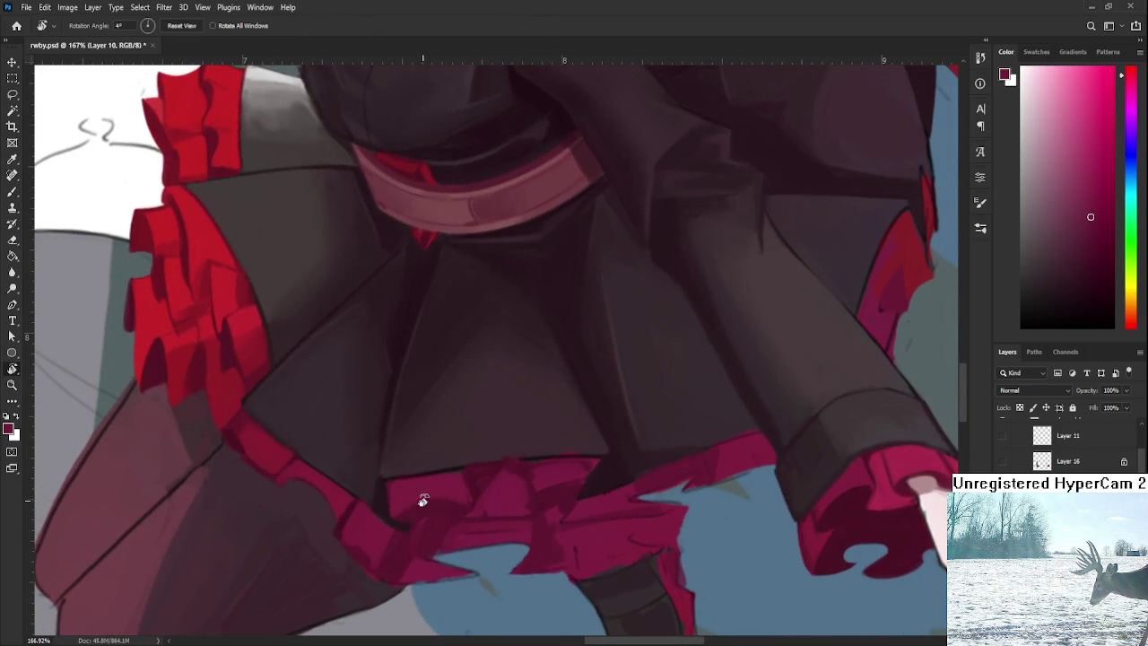
key("b")
left_click(399, 531, "alt")
left_click(367, 539, "alt")
left_click(383, 564, "alt")
left_click(365, 575, "alt")
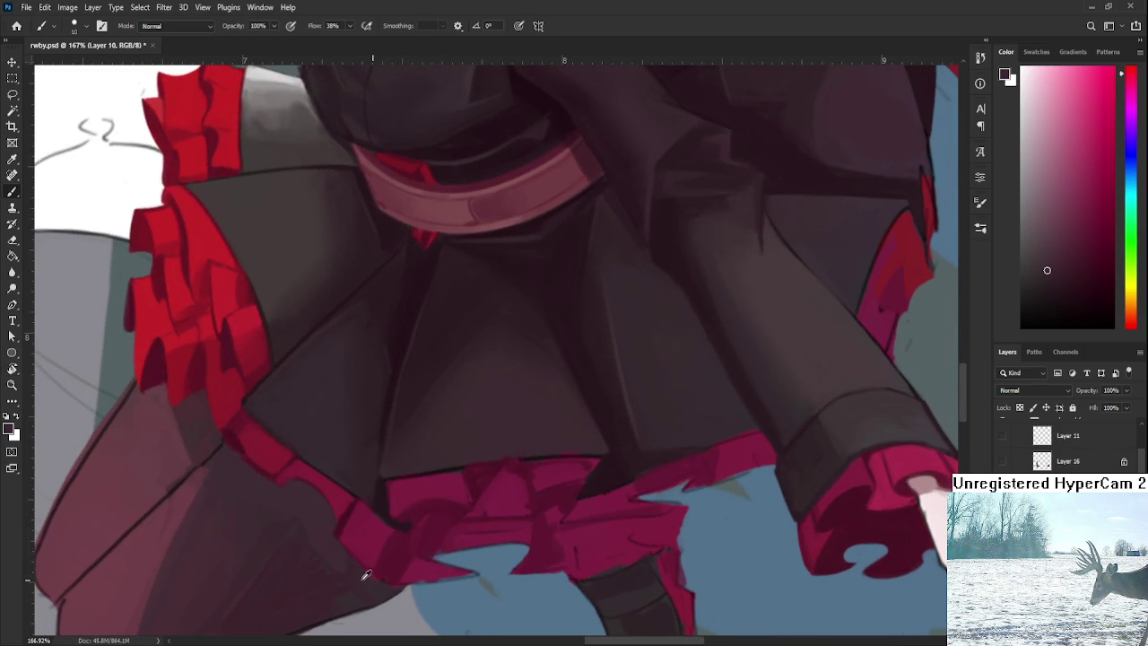
left_click(406, 557, "alt")
left_click(381, 534, "alt")
left_click(333, 544, "alt")
left_click(350, 502, "alt")
left_click(341, 523, "alt")
Step: Extend the ruffle's left edge with pink and refine the darker edge shading
scroll(413, 493, "down", 1)
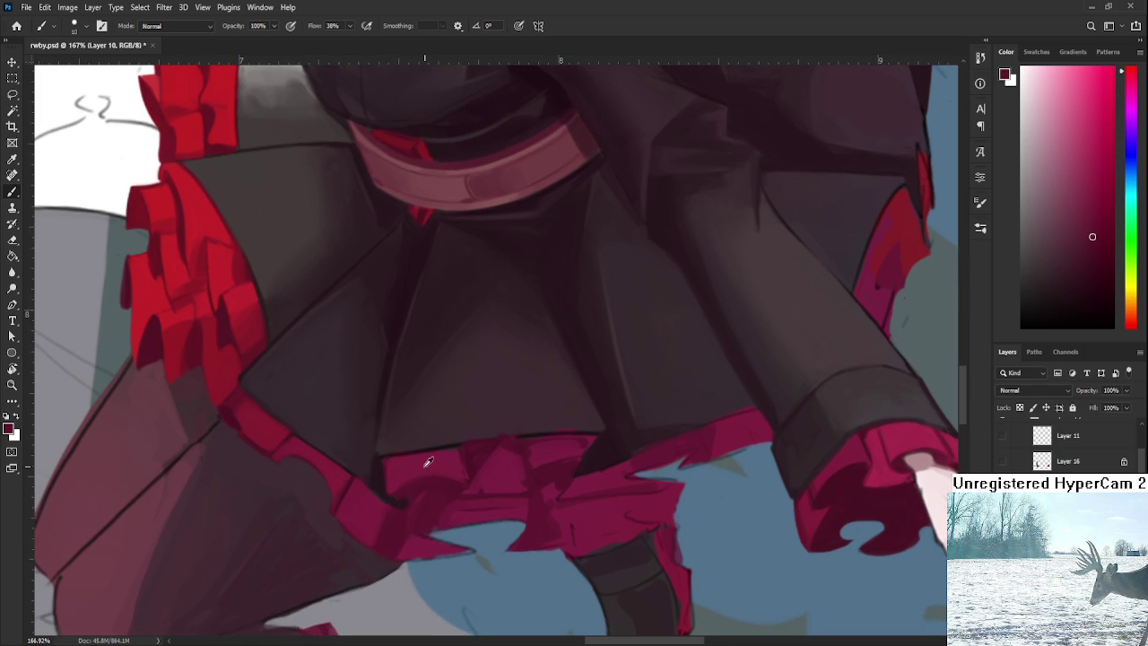
left_click(421, 473, "alt")
left_click_drag(392, 461, 395, 487)
left_click(396, 491, "alt")
left_click(387, 494, "alt")
left_click(408, 491, "alt")
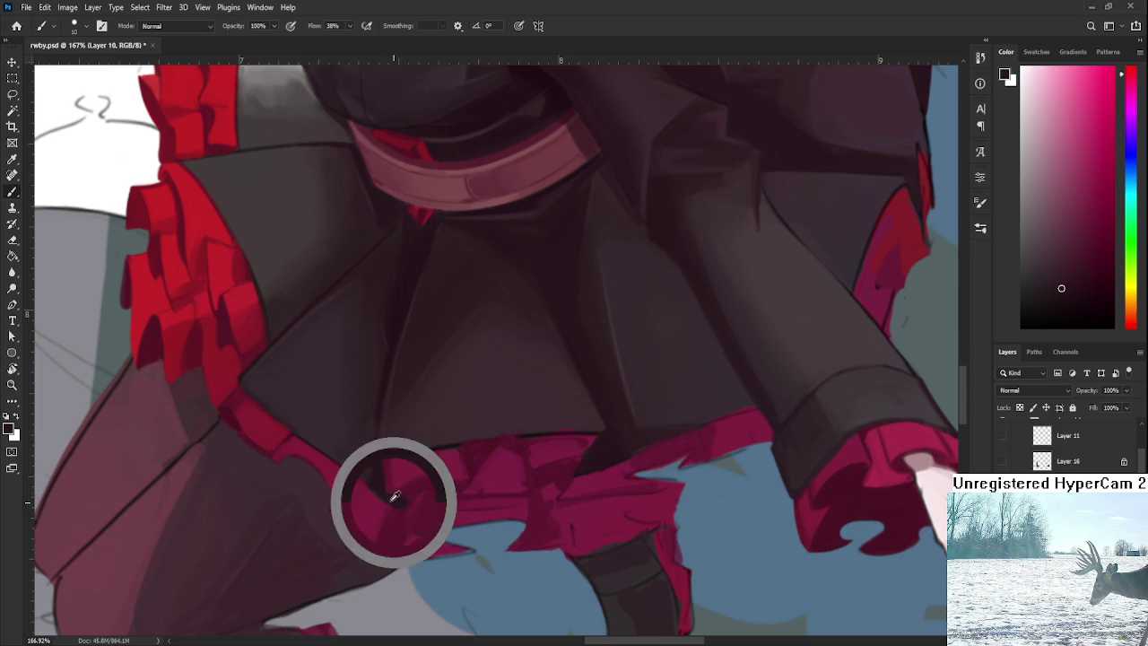
left_click(372, 473, "alt")
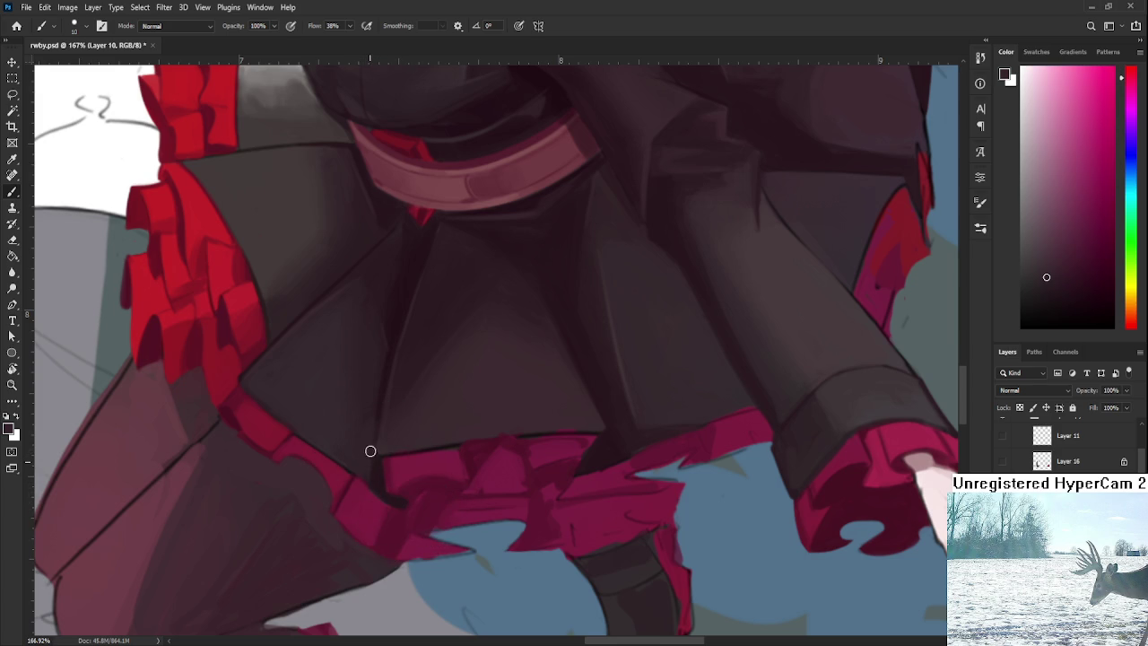
left_click(385, 466, "alt")
left_click(399, 467, "alt")
Step: Rotate toward the hem's right side and work crimson shades there, ending at a steep tilt
key("r")
mouse_move(416, 476)
left_mouse_down()
mouse_move(535, 427)
mouse_move(463, 463)
left_mouse_up()
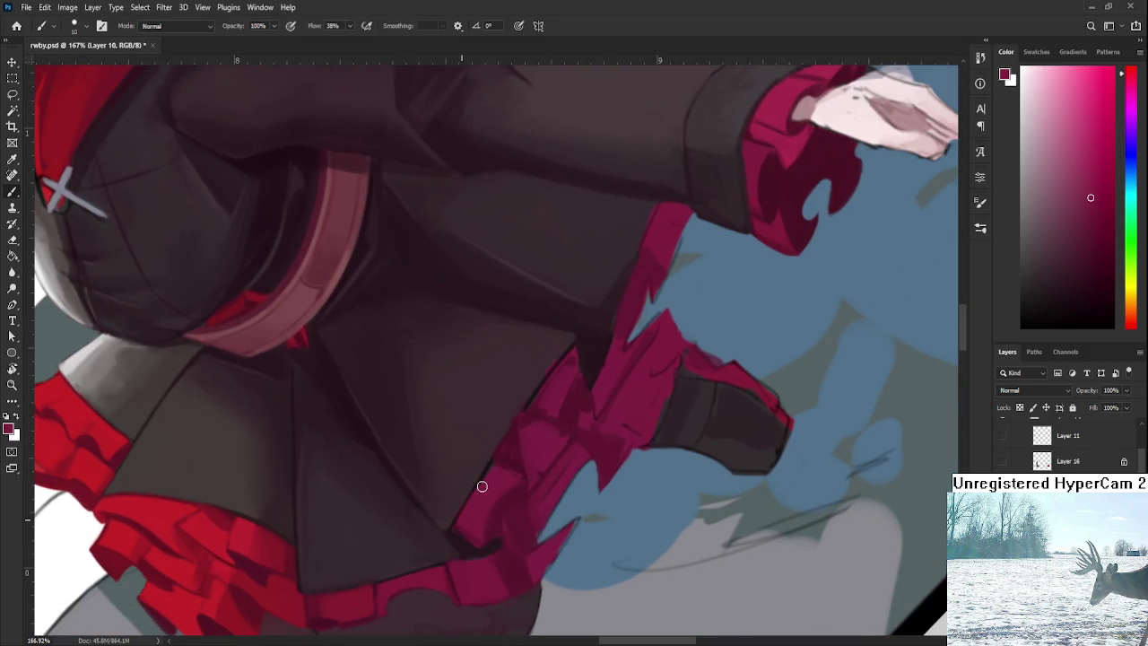
left_click(475, 493, "alt")
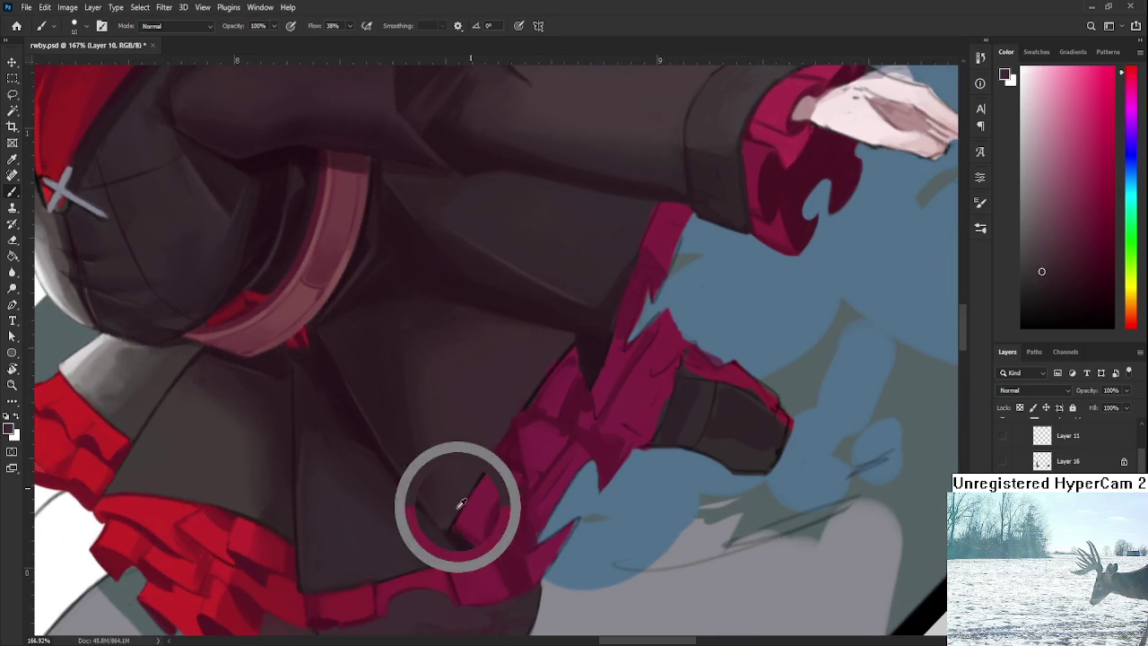
left_click(502, 451, "alt")
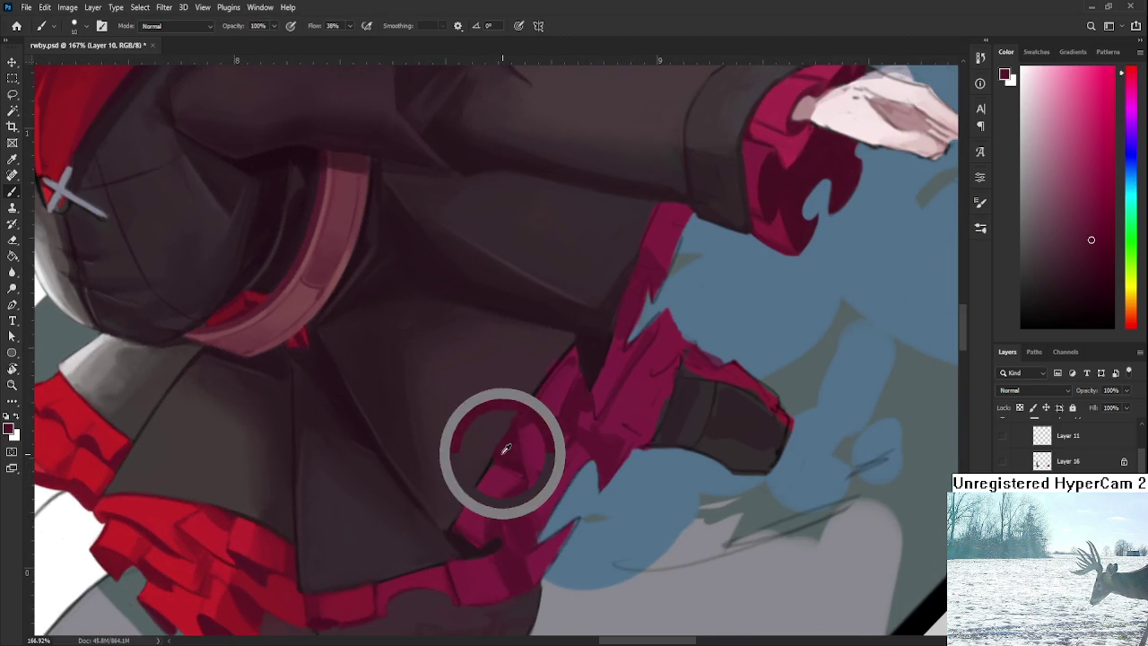
left_click(475, 501, "alt")
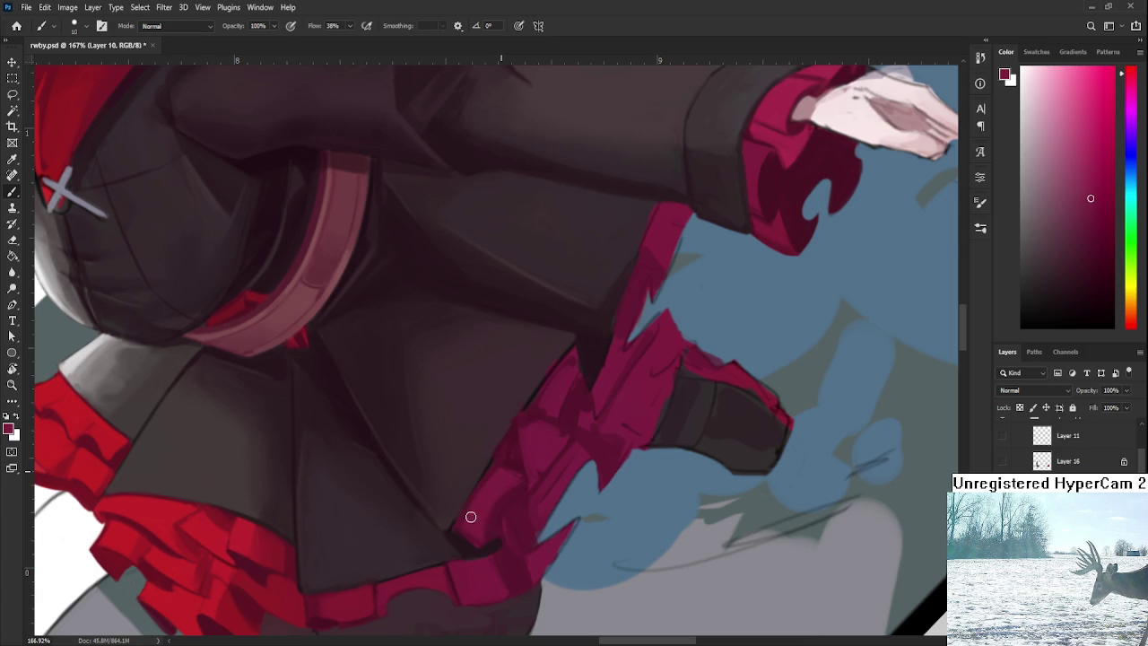
key("r")
mouse_move(496, 474)
left_mouse_down()
mouse_move(520, 505)
mouse_move(505, 493)
left_mouse_up()
scroll(531, 493, "down", 3)
scroll(538, 485, "down", 3)
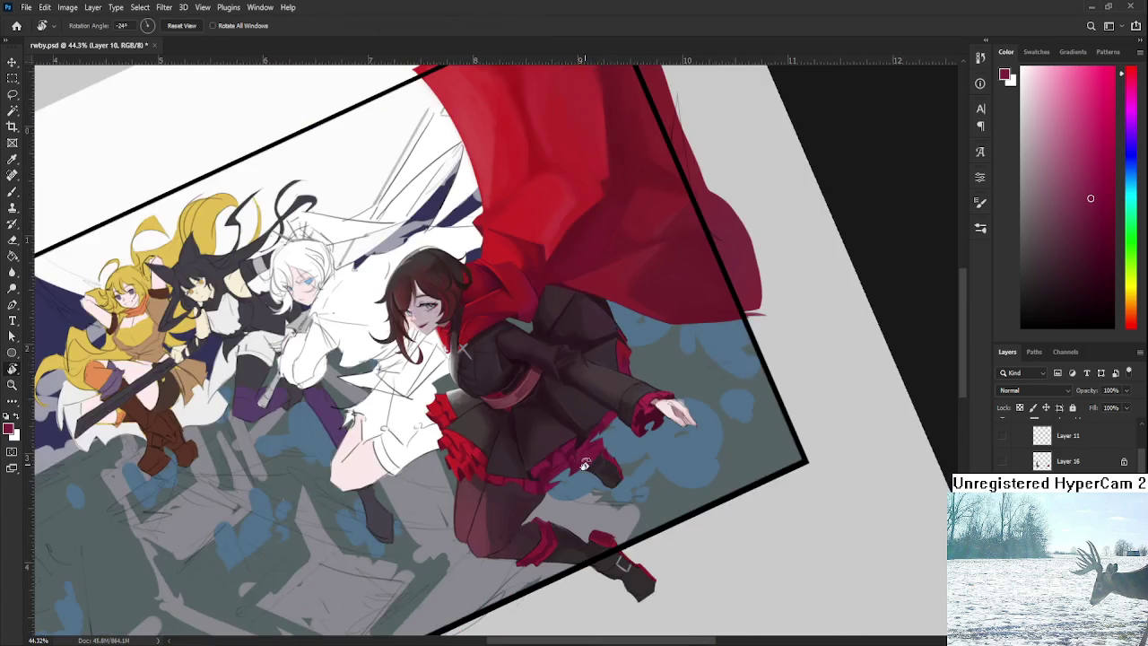
scroll(574, 492, "down", 2)
left_click_drag(574, 492, 544, 506)
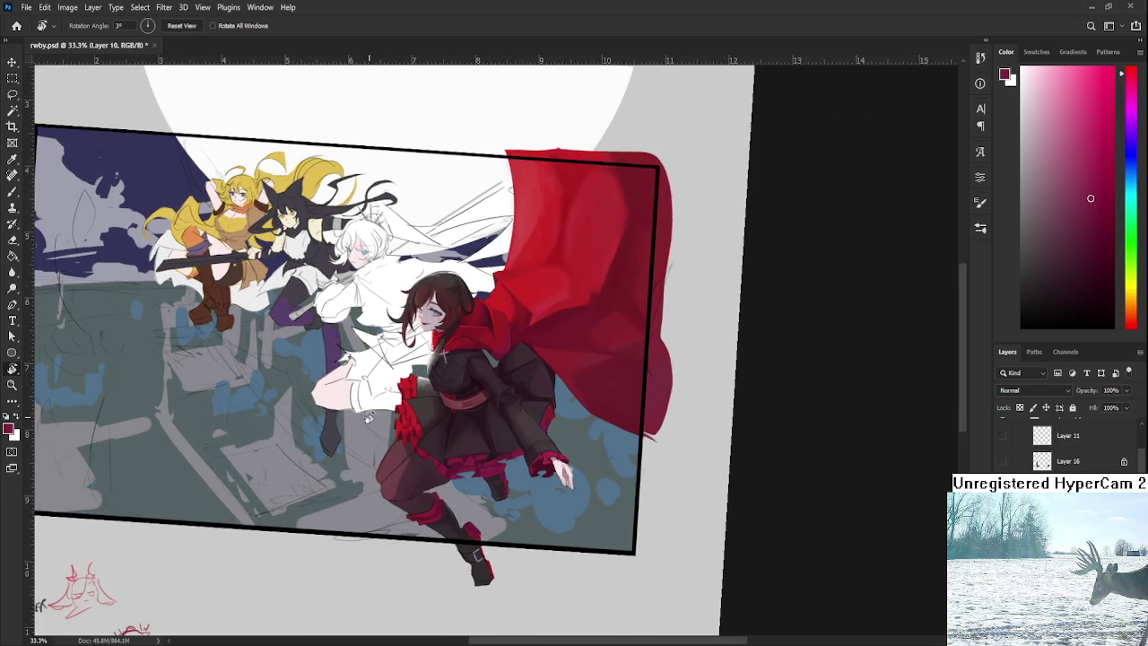
scroll(370, 417, "down", 1)
Step: Zoom onto the skirt, sample its dark brown and rotate the canvas for painting
scroll(395, 432, "up", 3)
scroll(446, 443, "up", 1)
scroll(445, 475, "up", 2)
scroll(448, 549, "up", 3)
left_click(488, 499, "alt")
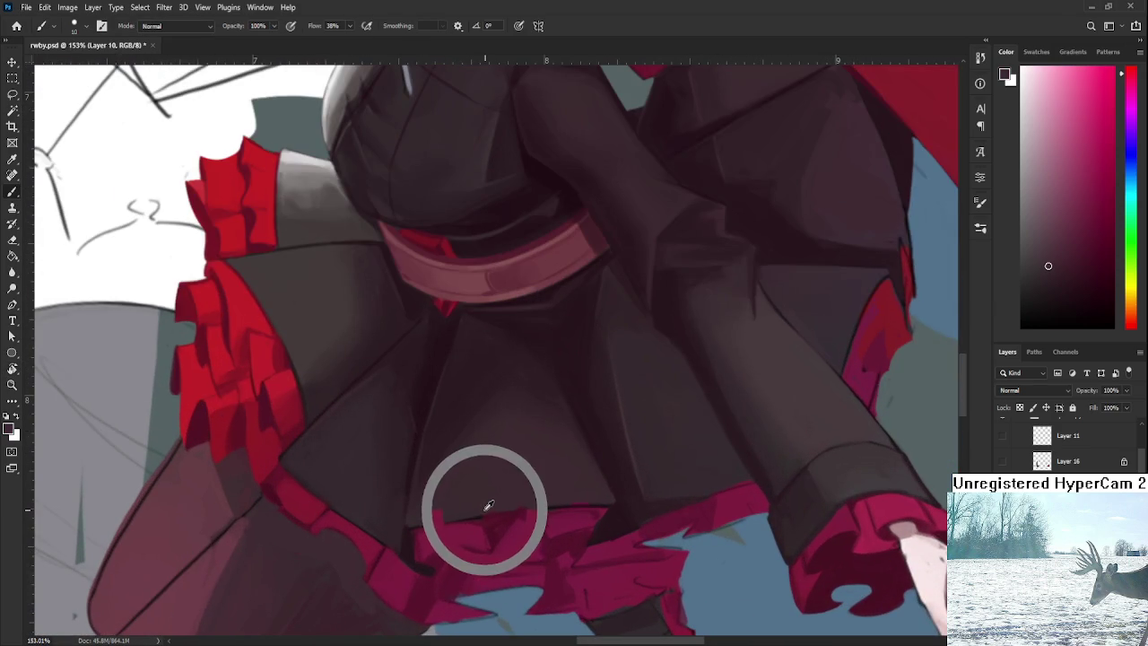
left_click_drag(526, 487, 318, 479)
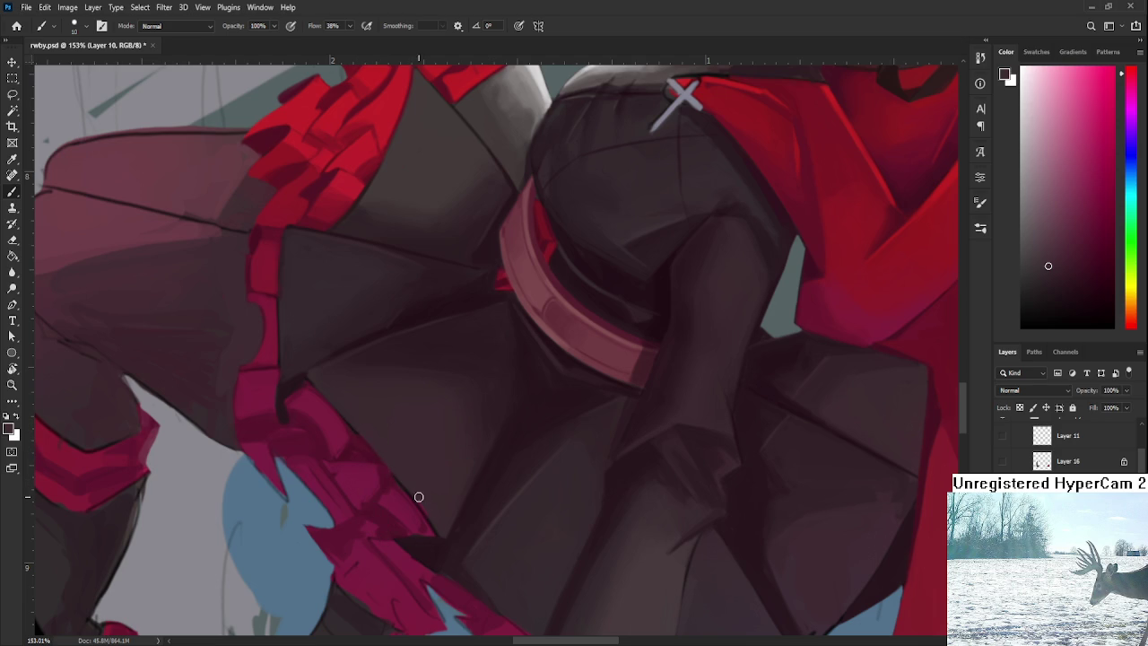
left_click(380, 456, "alt")
key("r")
left_click_drag(354, 452, 518, 482)
key("b")
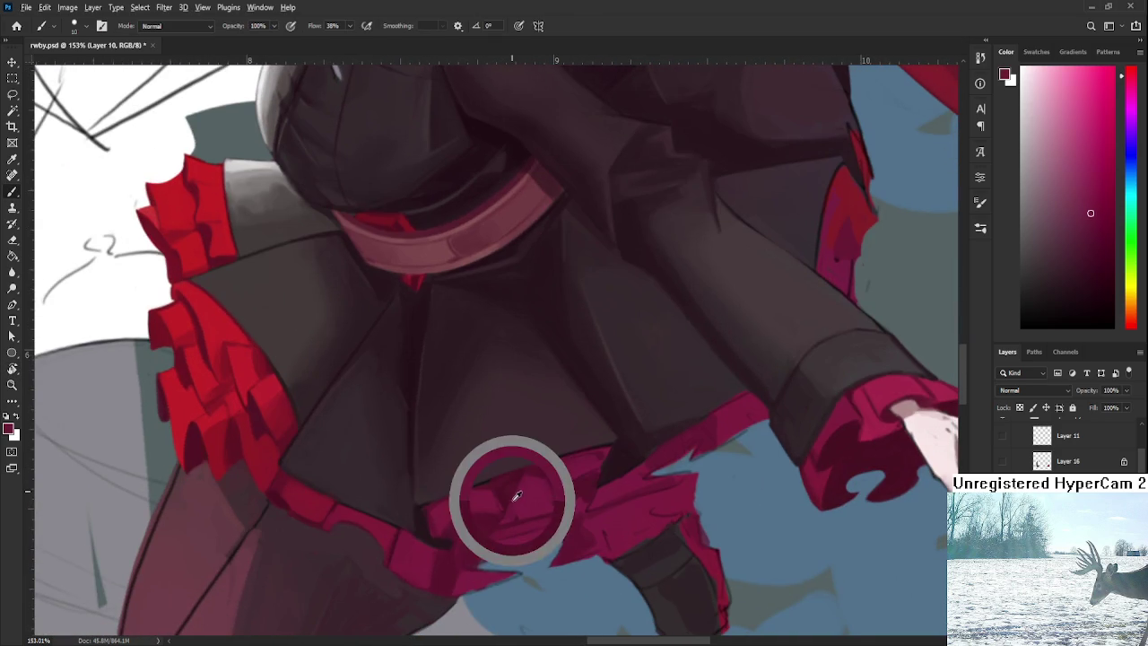
Step: Shade the hem with darker frill tones and bring the lower frill into view
left_click(535, 475, "alt")
left_click(536, 474, "alt")
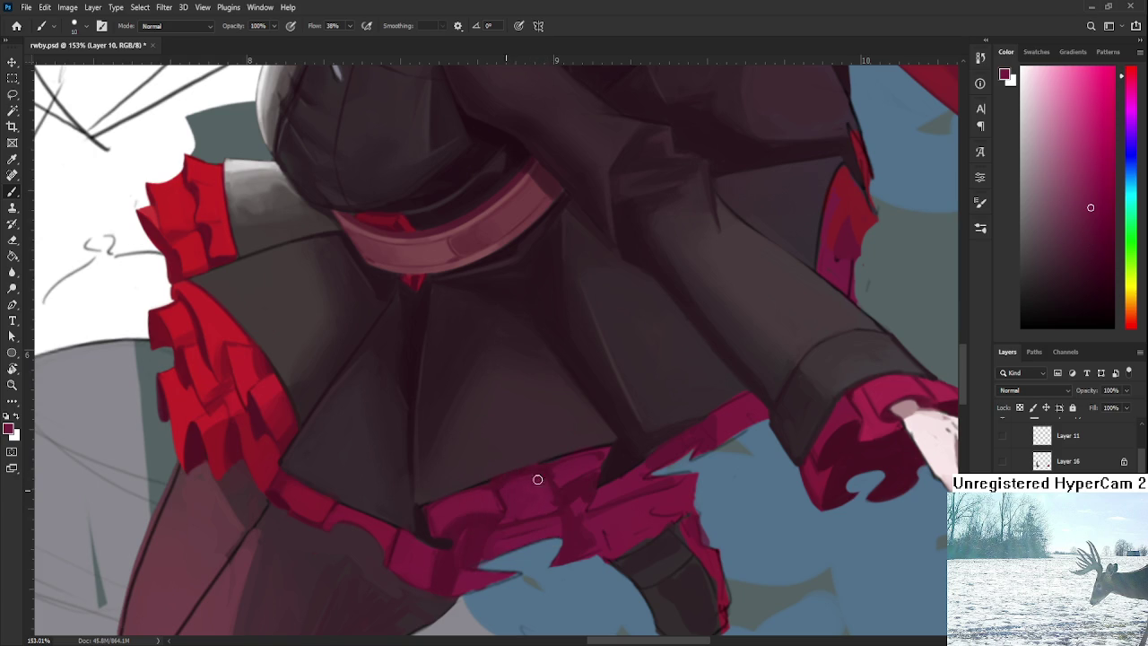
left_click(548, 476, "alt")
left_click(554, 487, "alt")
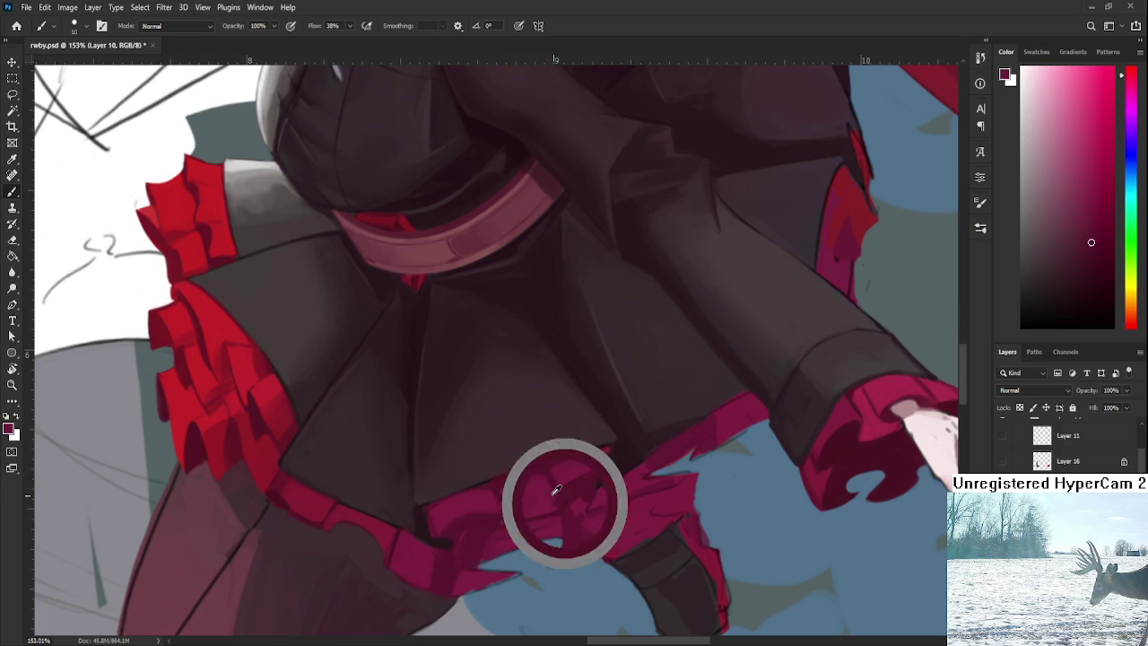
left_click(507, 518, "alt")
left_click_drag(507, 514, 516, 465)
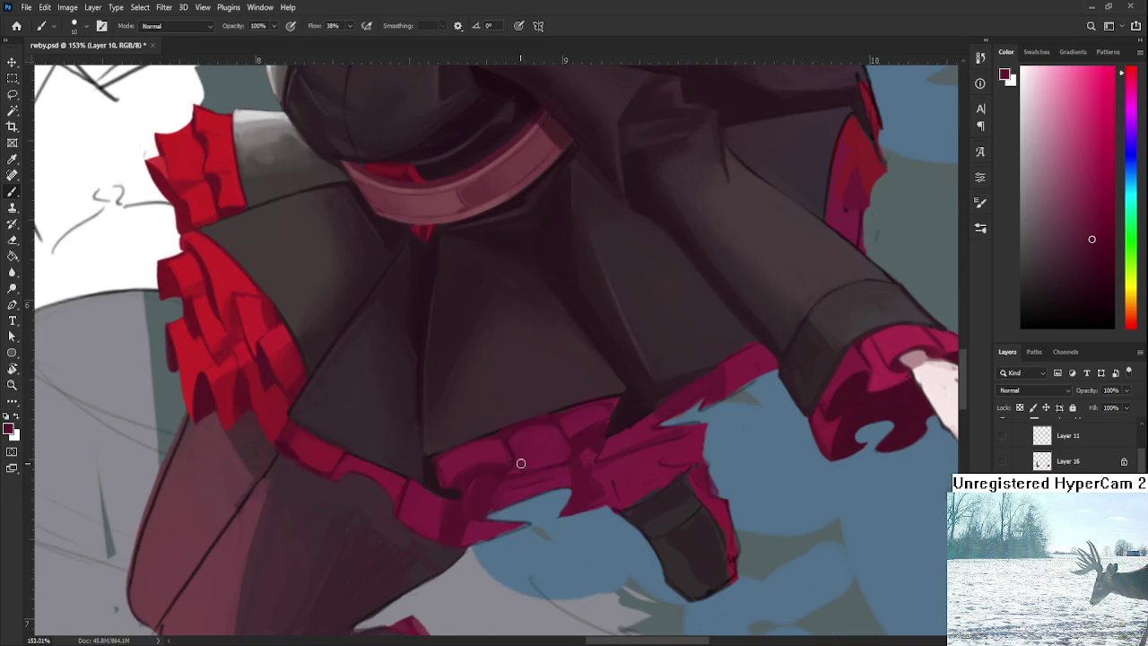
left_click(577, 459, "alt")
left_click(530, 457, "alt")
left_click(523, 455, "alt")
Step: Refine the frill shading, alternating lighter and darker red tones
left_click(508, 468, "alt")
left_click(507, 478, "alt")
left_click(538, 461, "alt")
left_click(557, 437, "alt")
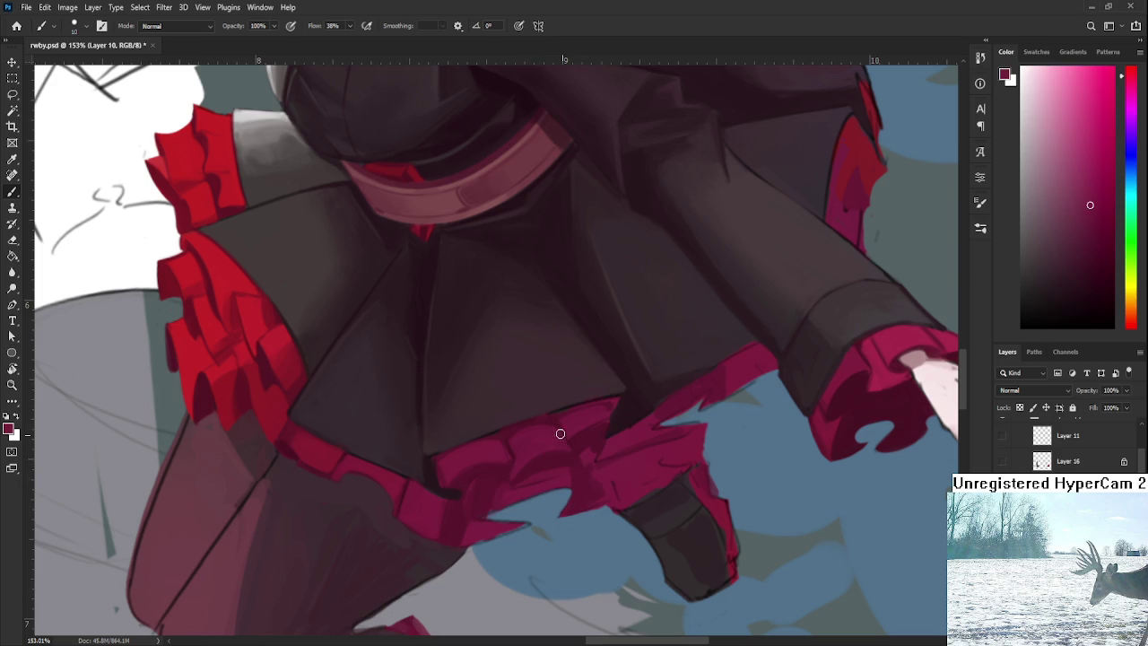
left_click(586, 459, "alt")
left_click(582, 442, "alt")
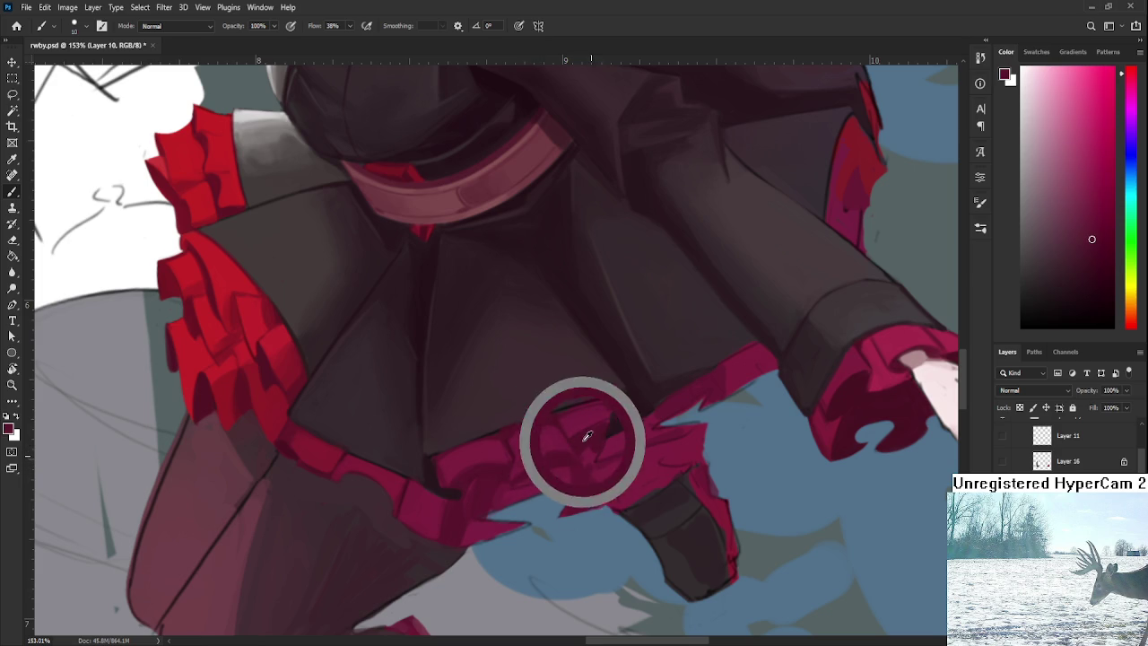
left_click(581, 437, "alt")
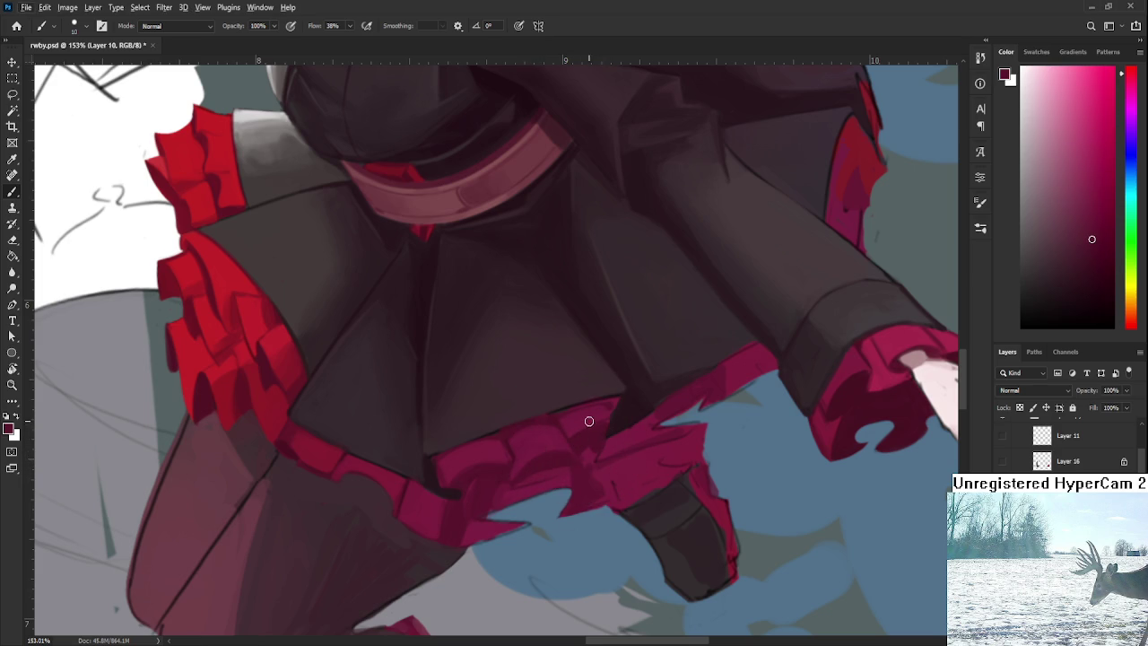
Step: Finish the red fabric shading, then open Raid.psd from Recent files
left_click(590, 418, "alt")
left_click(577, 425, "alt")
left_click(599, 425, "alt")
left_click(16, 26)
left_click(429, 213)
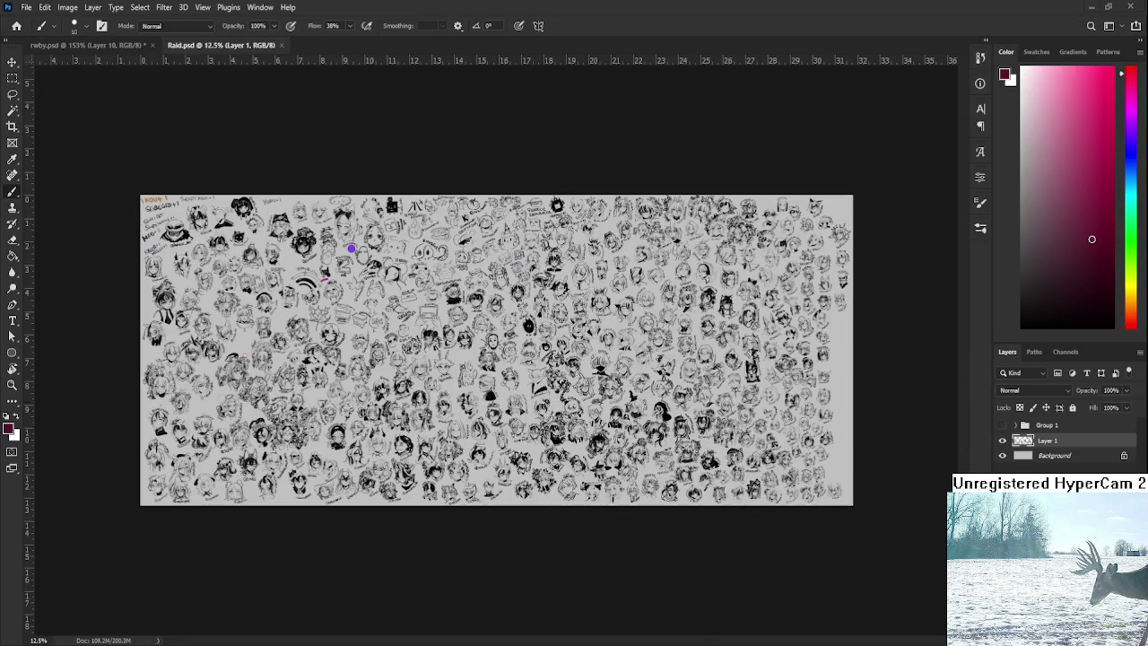
Step: Sketch trial eyelid and eye curves for a new face in the gap, undoing misplaced strokes
scroll(622, 507, "up", 10)
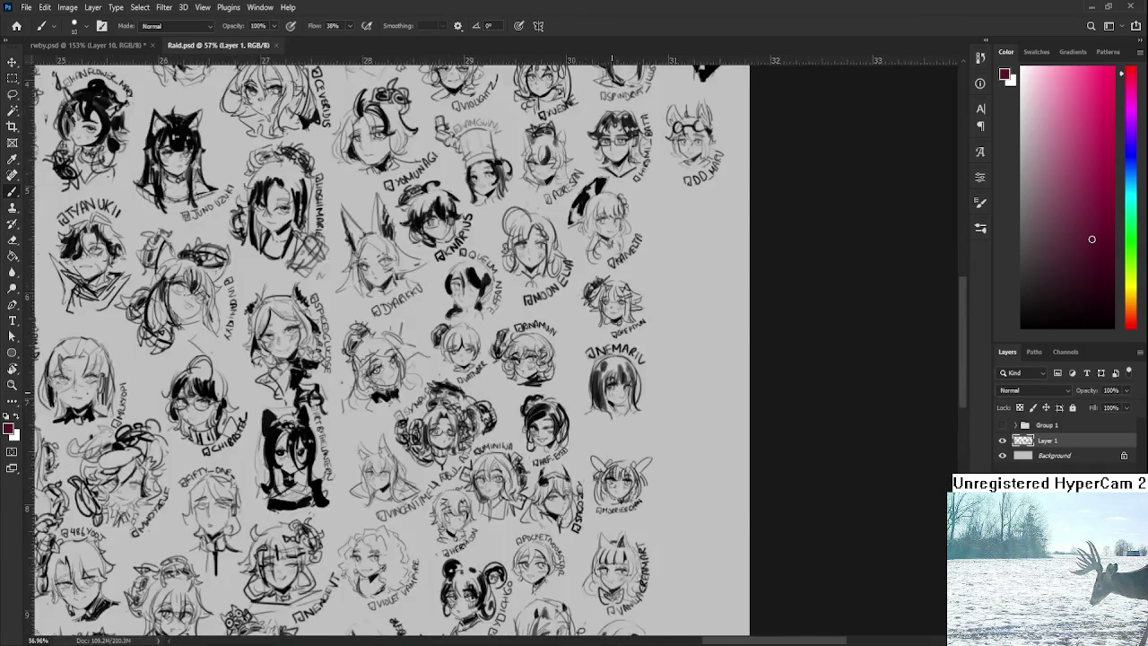
scroll(619, 466, "up", 5)
scroll(617, 444, "right", 2)
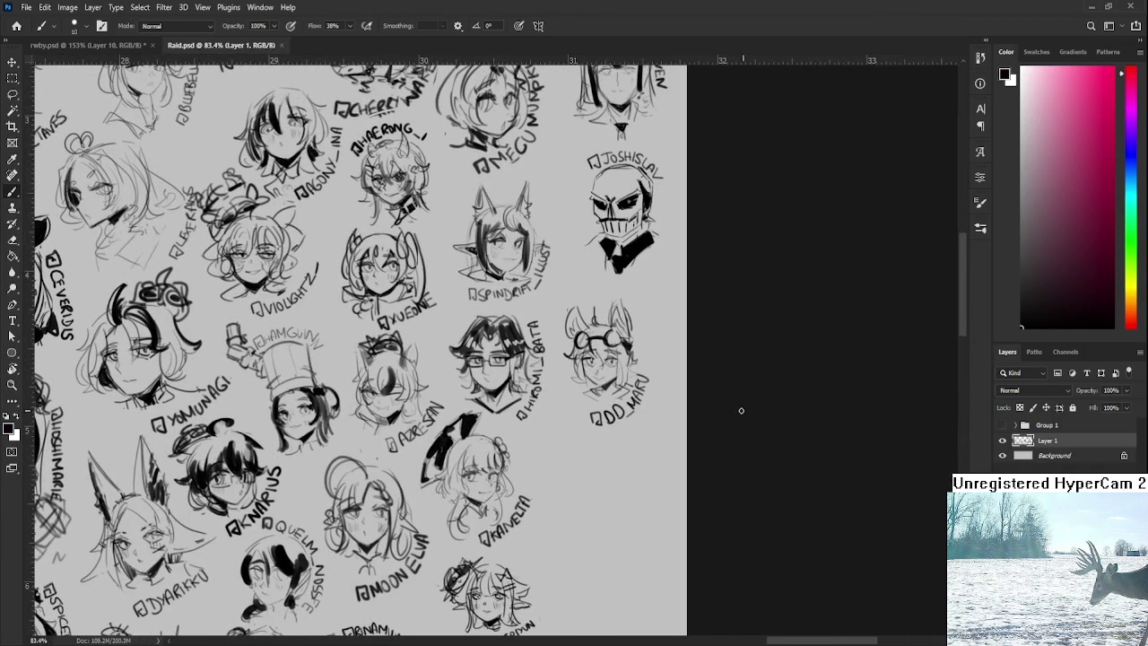
scroll(623, 458, "up", 2)
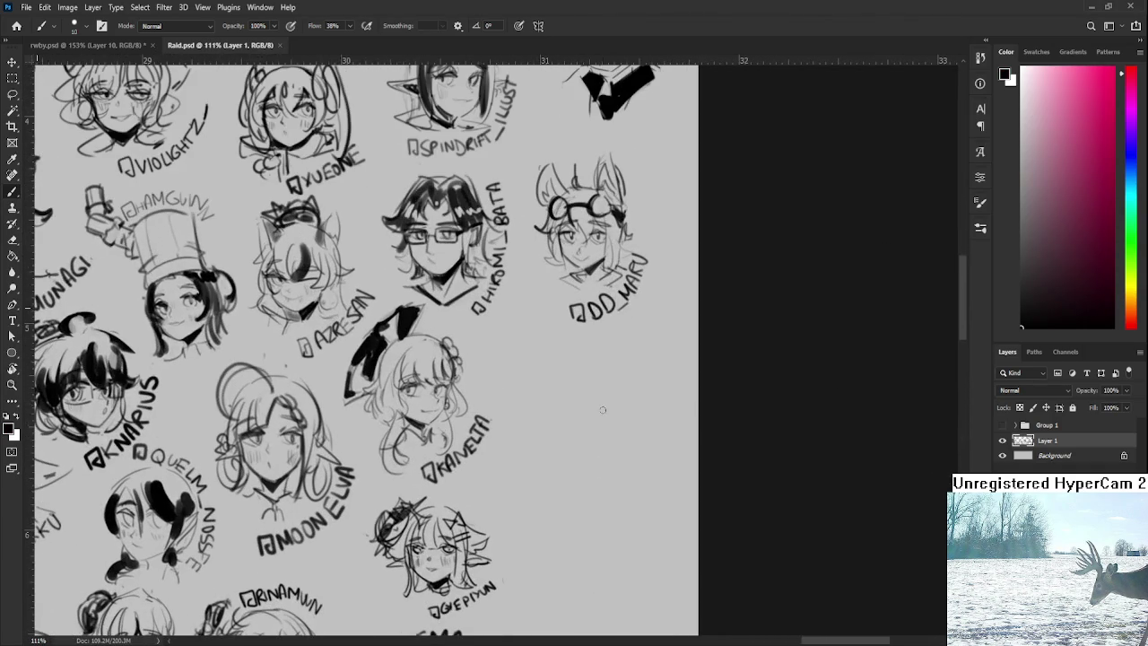
mouse_move(548, 423)
left_mouse_down()
mouse_move(585, 418)
mouse_move(575, 425)
mouse_move(588, 444)
mouse_move(619, 408)
mouse_move(613, 418)
left_mouse_up()
key("ctrl+z")
mouse_move(546, 406)
left_mouse_down()
mouse_move(619, 401)
mouse_move(590, 432)
mouse_move(592, 418)
left_mouse_up()
key("ctrl+z")
scroll(617, 401, "down", 1)
key("ctrl+z")
key("ctrl+z")
scroll(586, 413, "down", 1)
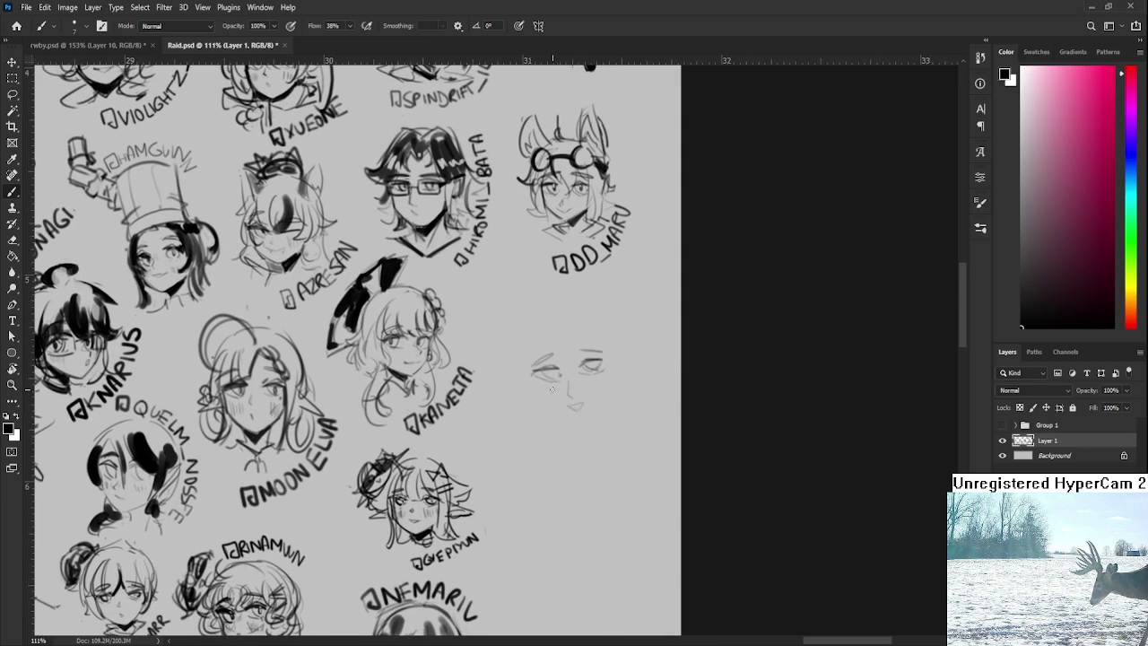
Step: Draw the new head's top, a curled hair lock, the side outlines and both jaw lines
scroll(580, 386, "up", 1)
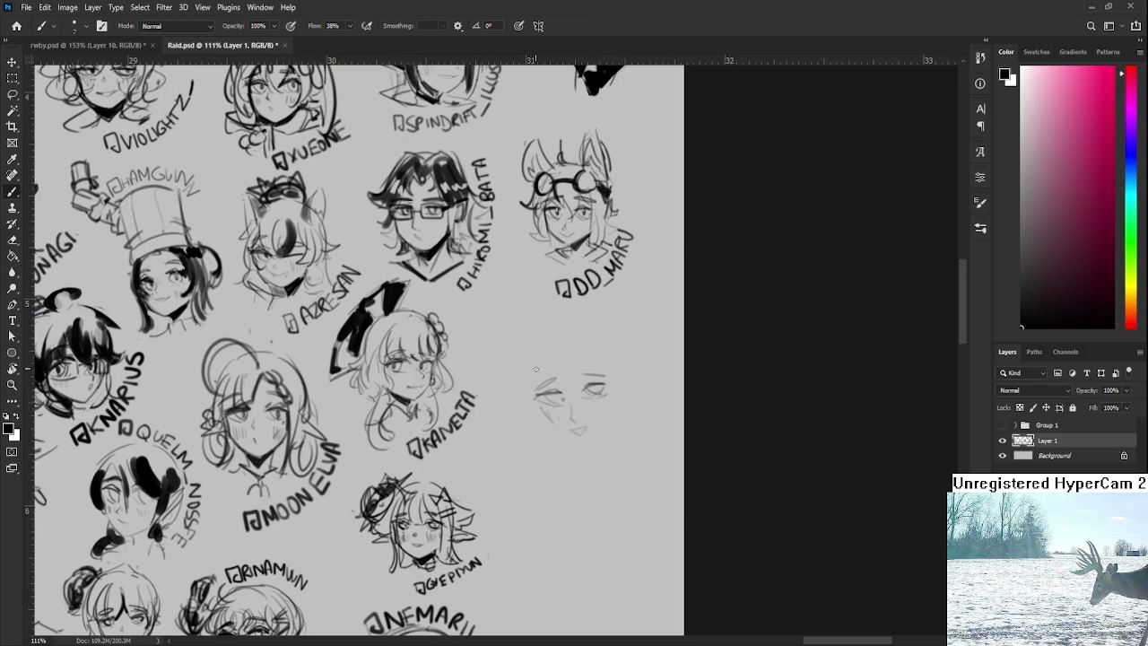
left_click_drag(535, 378, 612, 368)
mouse_move(531, 375)
left_mouse_down()
mouse_move(570, 334)
mouse_move(581, 343)
left_mouse_up()
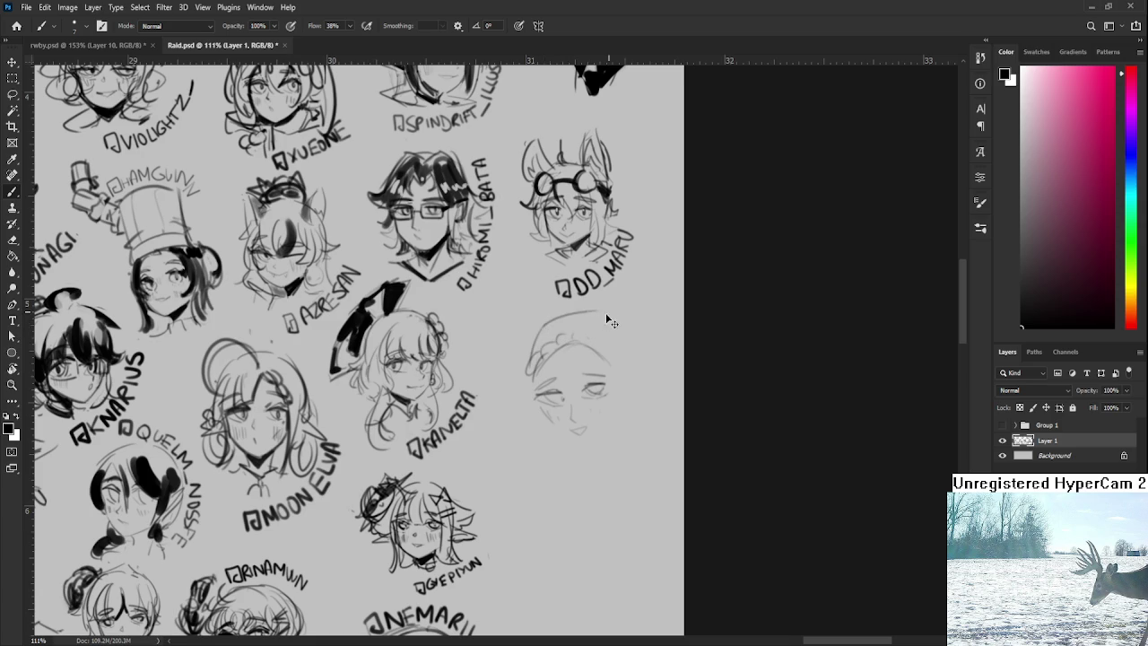
left_click_drag(551, 329, 636, 378)
left_click_drag(633, 355, 627, 386)
mouse_move(606, 324)
left_mouse_down()
mouse_move(630, 368)
mouse_move(626, 400)
left_mouse_up()
scroll(529, 373, "down", 1)
left_click_drag(529, 374, 551, 405)
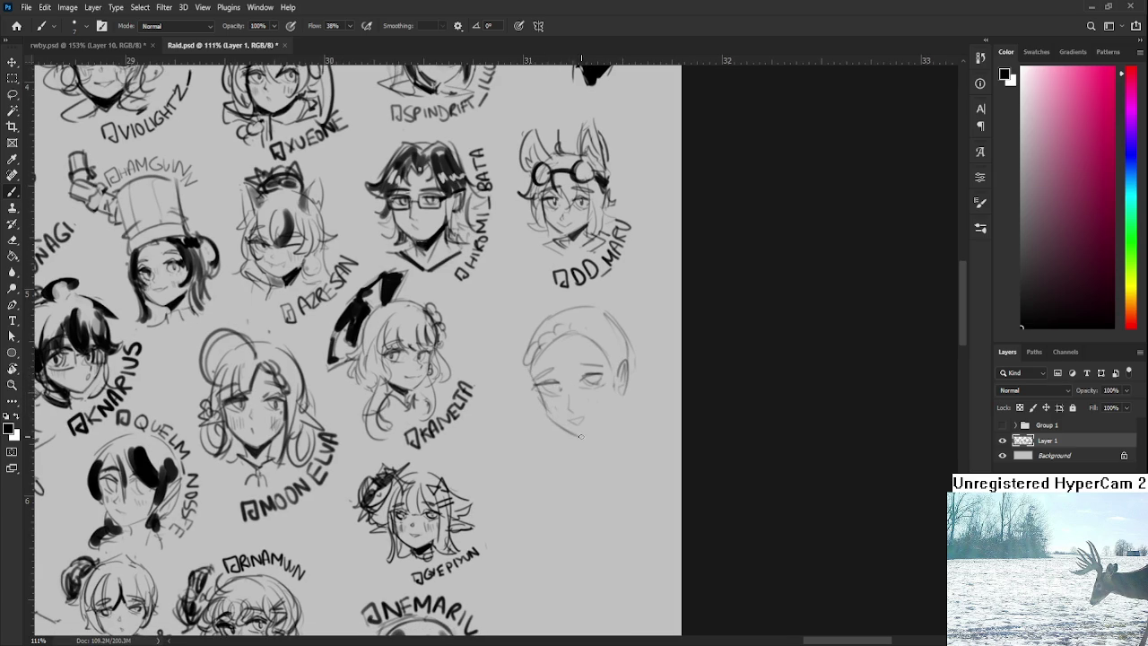
left_click_drag(621, 395, 591, 434)
Step: Darken the chin line, then lasso the eyes and resize them with Free Transform
key("e")
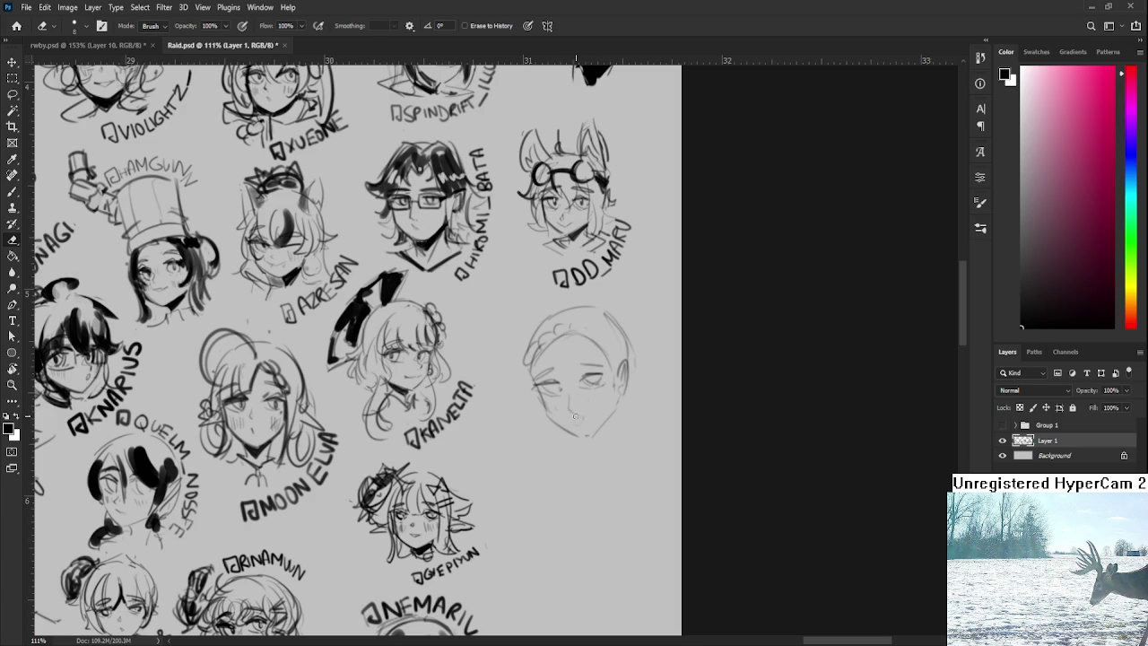
key("b")
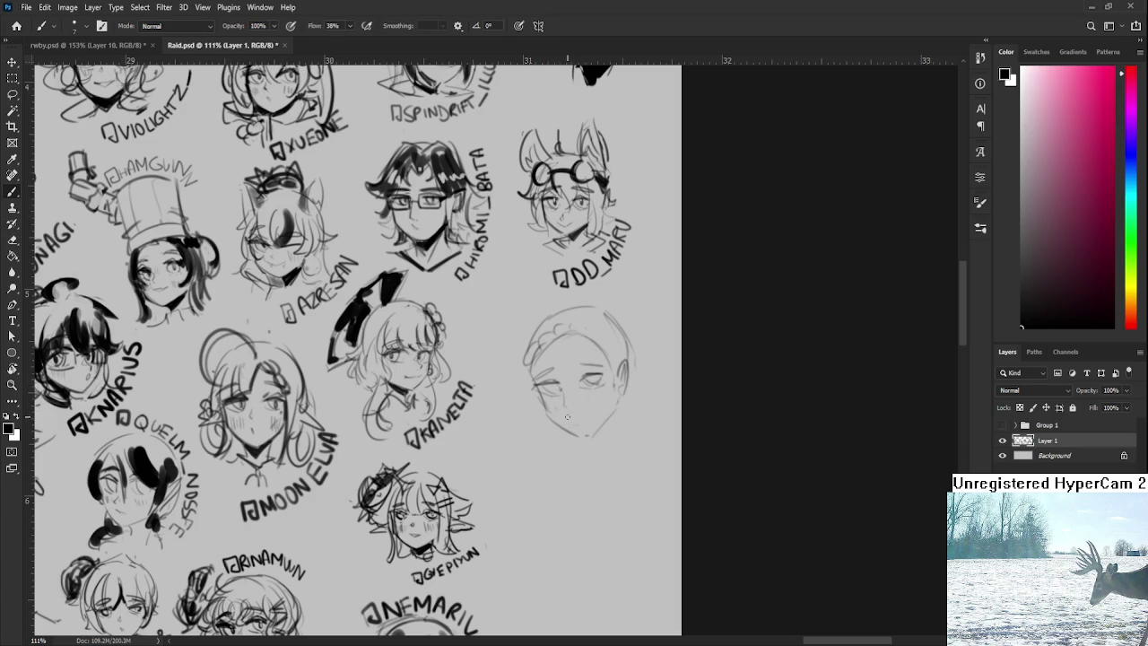
left_click_drag(558, 412, 576, 419)
key("l")
left_click_drag(567, 357, 560, 349)
key("ctrl+t")
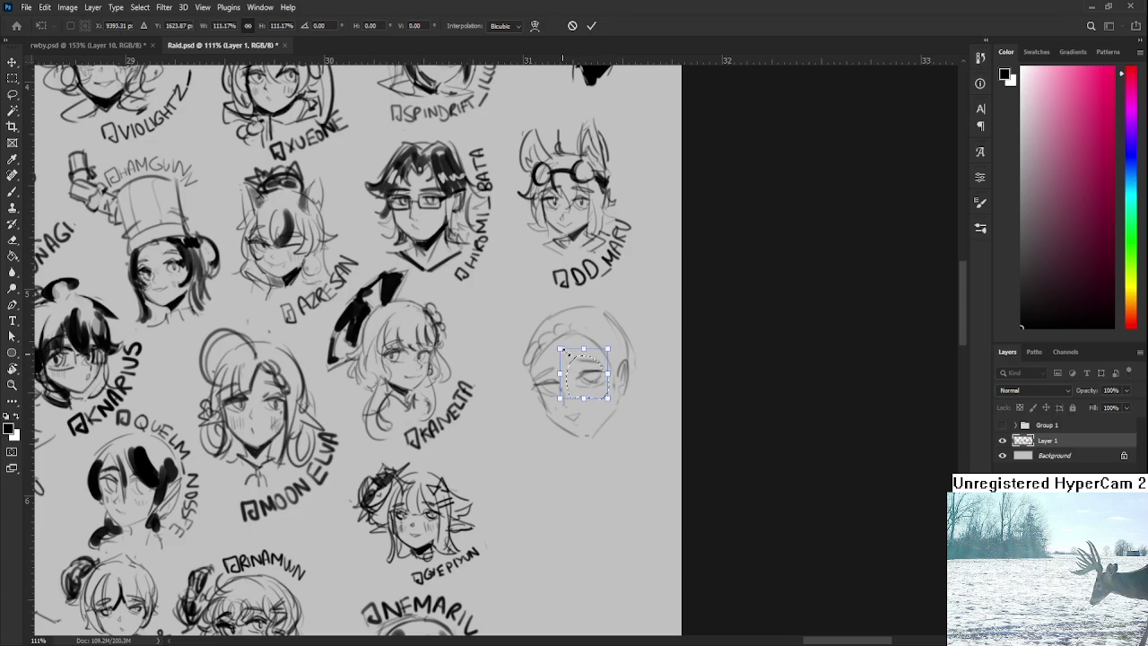
key("Return")
key("ctrl+d")
key("b")
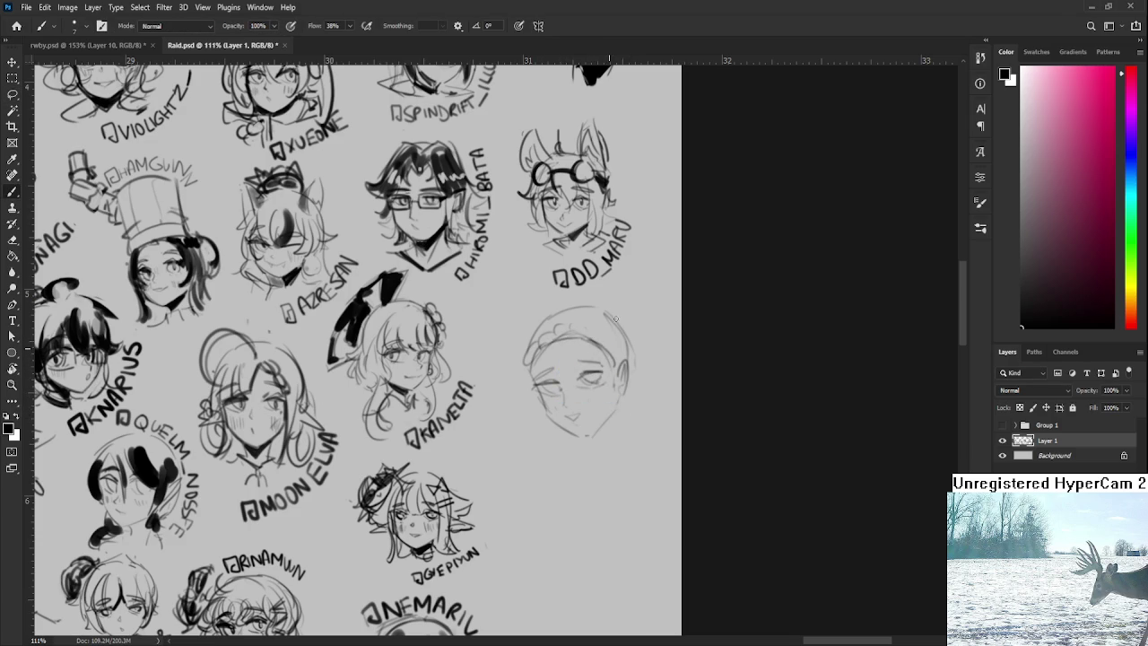
Step: Extend the head outline, then move the lassoed head down-left and rotate it about 9°
left_click_drag(599, 302, 630, 321)
key("l")
left_click_drag(538, 305, 543, 303)
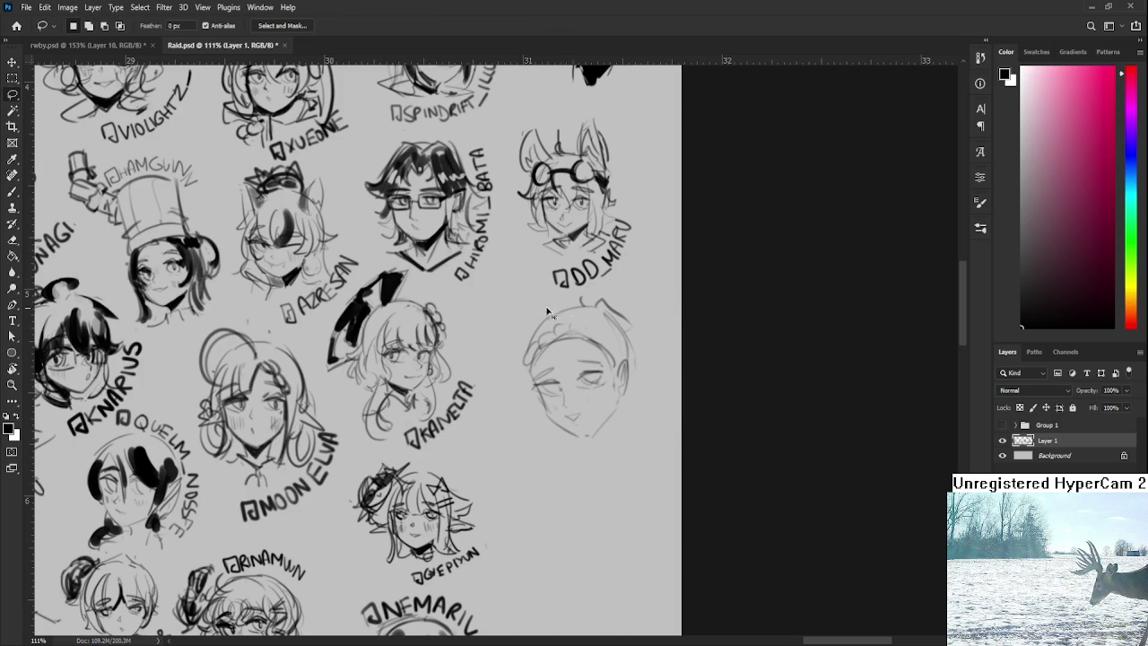
key("ctrl+t")
left_click_drag(582, 399, 560, 460)
left_click_drag(712, 332, 712, 342)
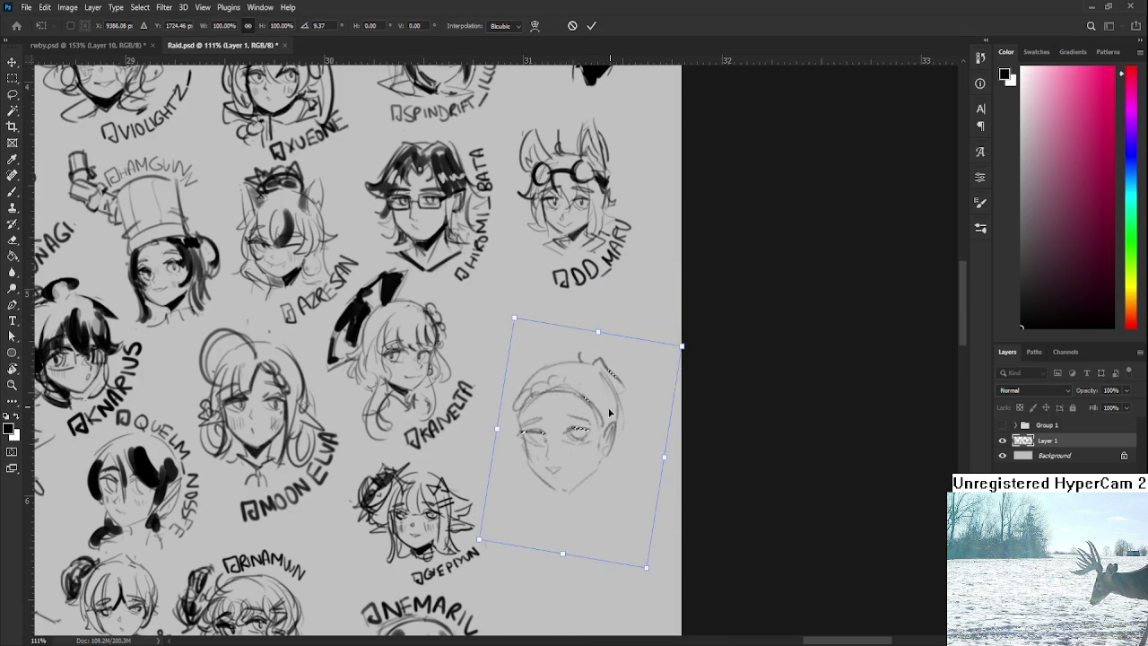
key("Return")
key("b")
mouse_move(590, 316)
left_mouse_down()
mouse_move(575, 357)
mouse_move(610, 312)
mouse_move(658, 392)
mouse_move(613, 432)
mouse_move(642, 394)
left_mouse_up()
key("ctrl+z")
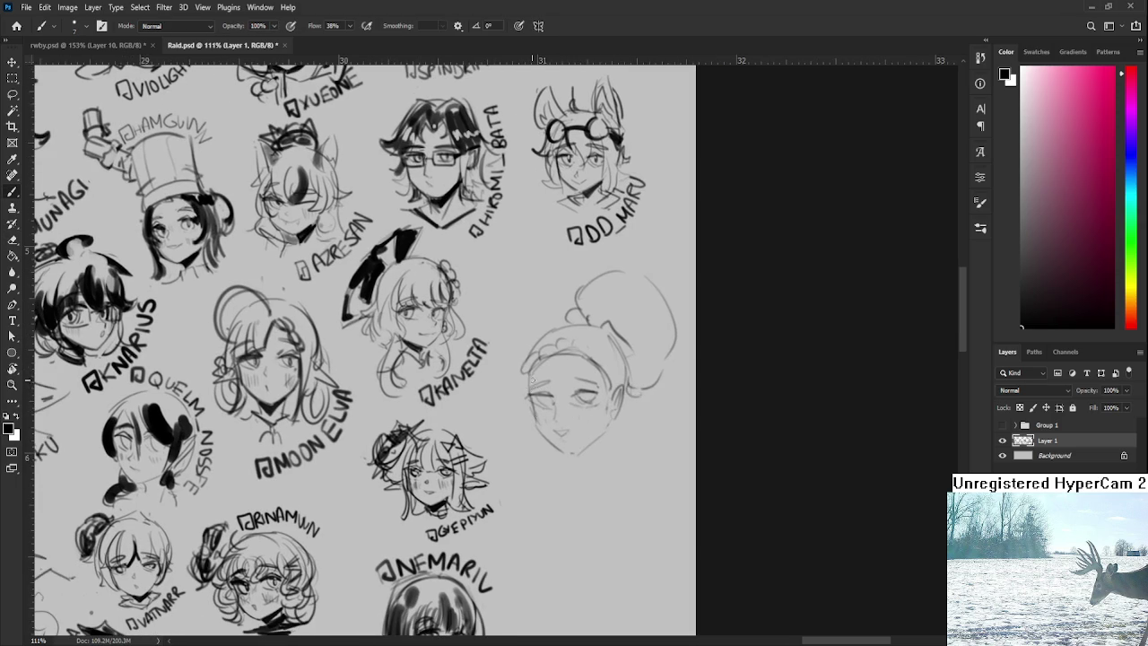
Step: Refine the lower face contour and sketch the neck and shoulders
mouse_move(529, 370)
left_mouse_down()
mouse_move(545, 441)
mouse_move(585, 450)
left_mouse_up()
key("e")
key("b")
scroll(619, 408, "down", 1)
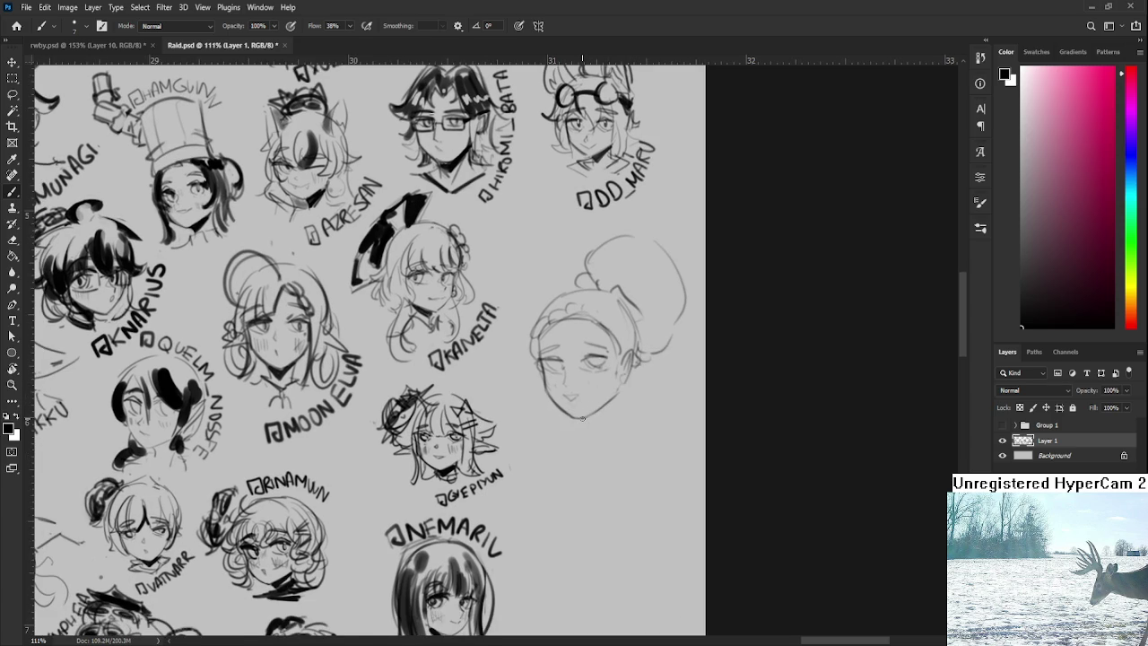
mouse_move(621, 394)
left_mouse_down()
mouse_move(626, 418)
mouse_move(592, 420)
mouse_move(619, 398)
mouse_move(588, 425)
mouse_move(595, 455)
mouse_move(612, 444)
left_mouse_up()
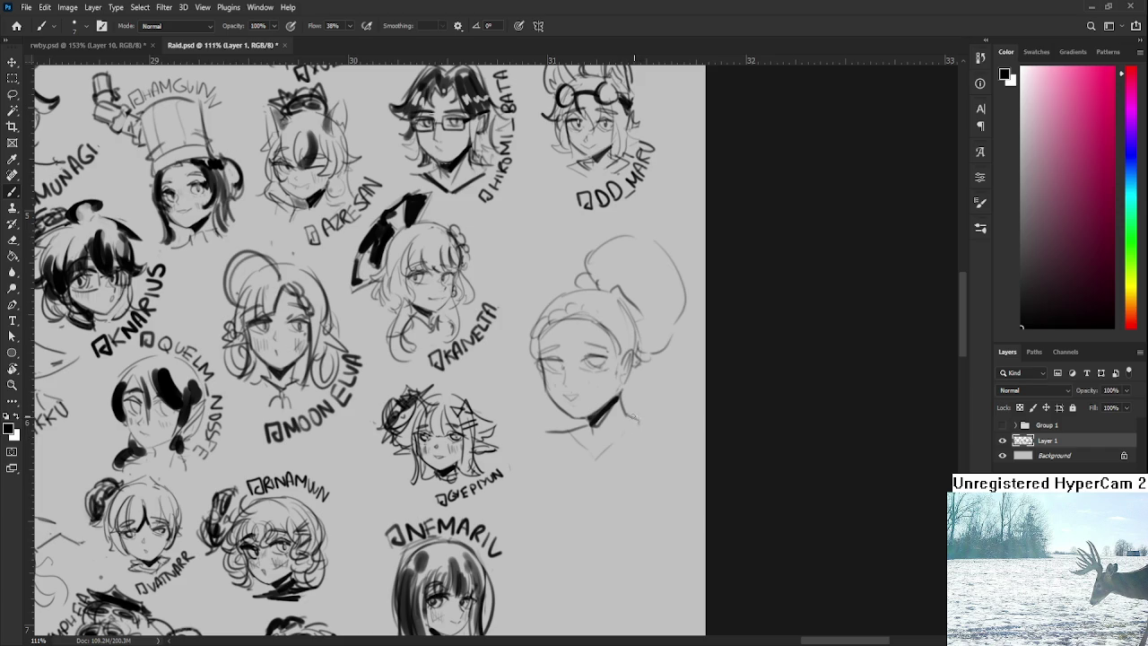
mouse_move(637, 405)
left_mouse_down()
mouse_move(631, 428)
mouse_move(674, 410)
left_mouse_up()
left_click_drag(593, 373, 578, 437)
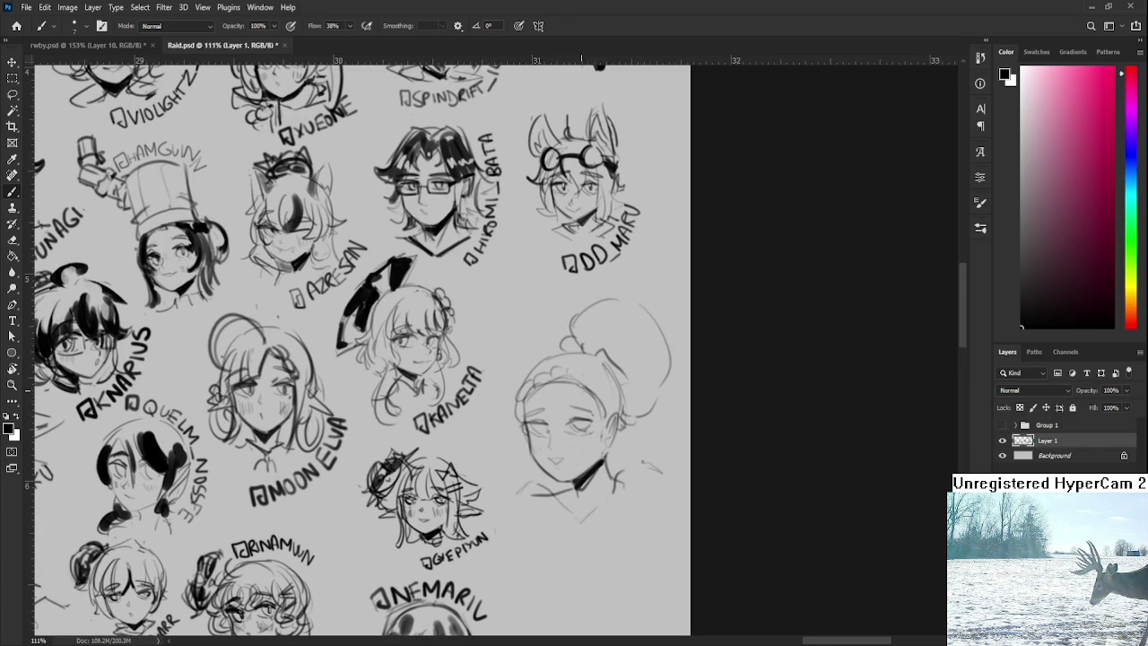
Step: Darken the left eyelid and right pupil, hatch cheek blush, and shade hair with a 25 brush
mouse_move(536, 421)
left_mouse_down()
mouse_move(517, 426)
mouse_move(597, 418)
left_mouse_up()
left_click_drag(538, 438, 590, 451)
left_click_drag(581, 418, 586, 426)
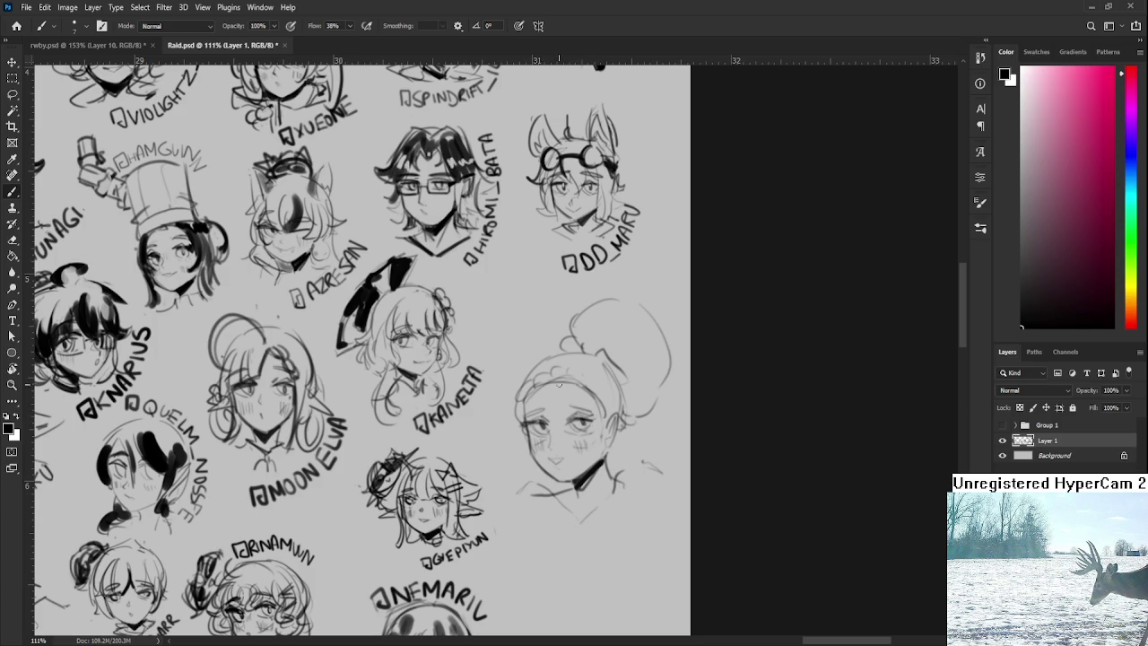
key("bracketright")
key("bracketright")
key("bracketright")
left_click_drag(521, 417, 544, 399)
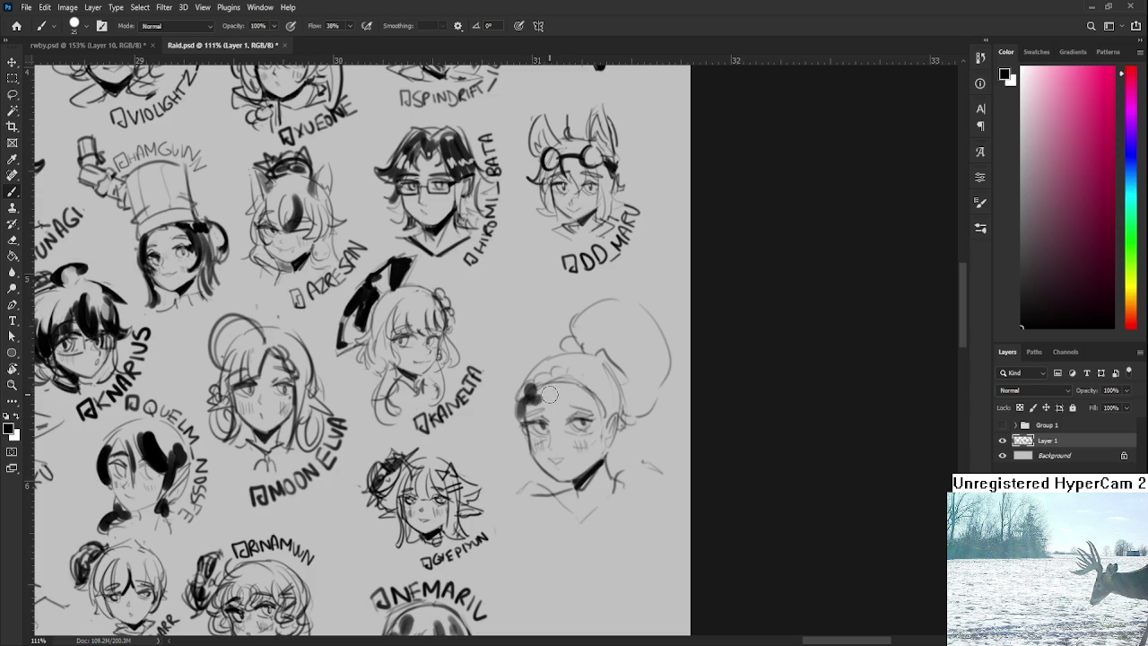
Step: Paint the hair and bun pure black with a size-10 brush, darkening the chin and hair edge
left_click_drag(619, 337, 557, 386)
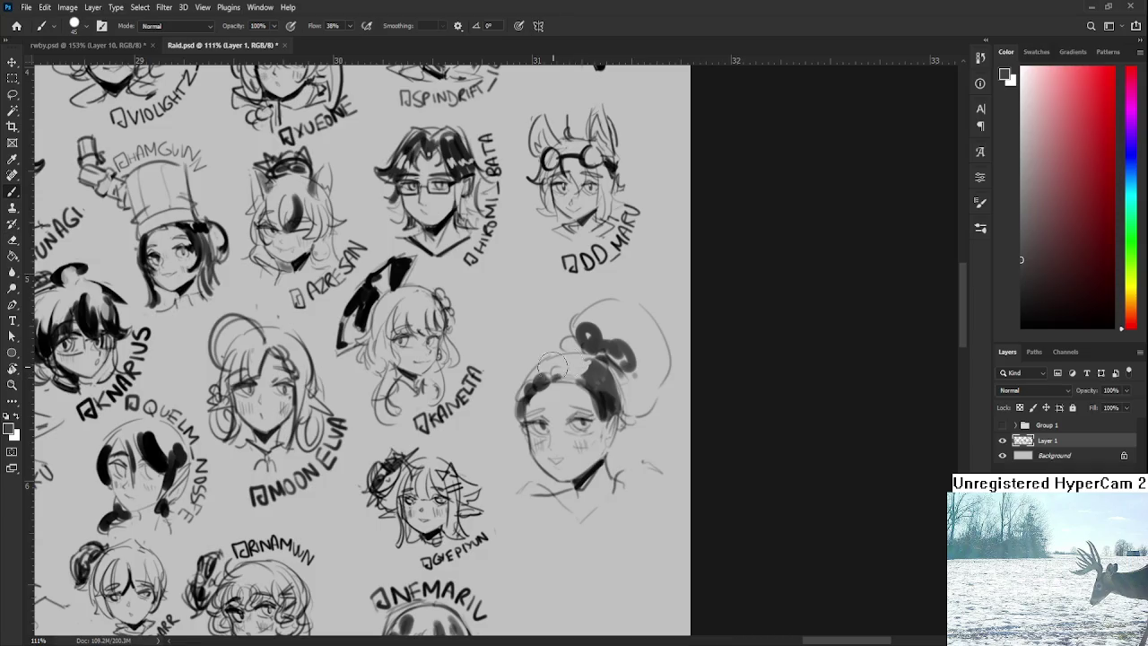
key("bracketleft")
key("bracketleft")
key("bracketleft")
left_click(1021, 321)
left_click_drag(1021, 321, 1020, 328)
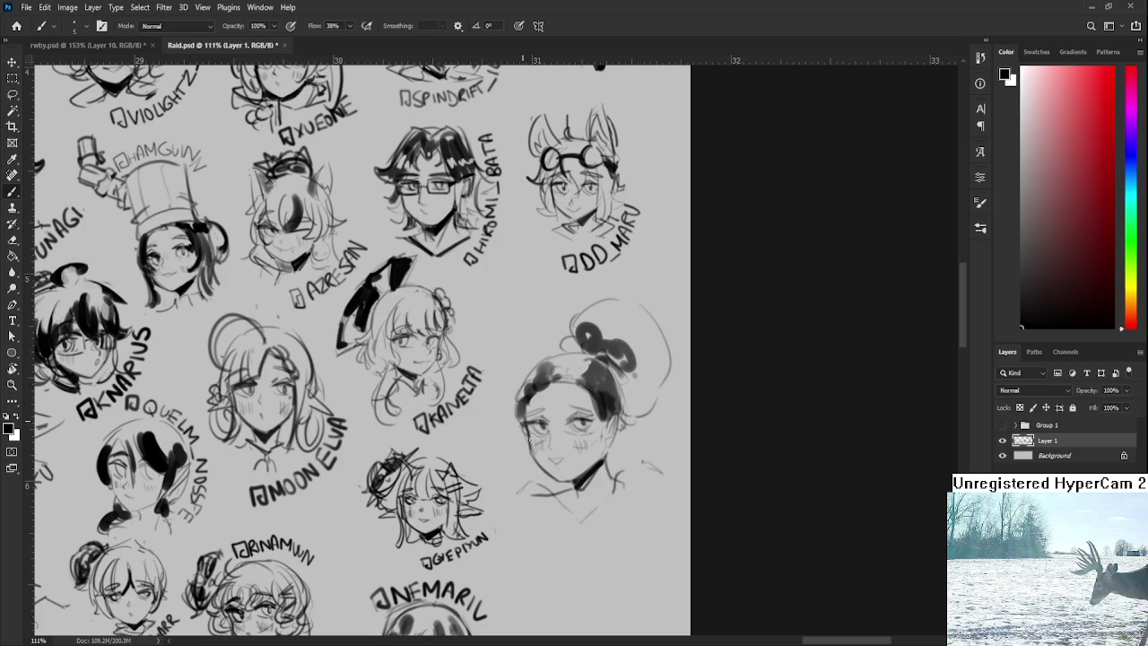
key("e")
key("b")
key("e")
key("b")
left_click_drag(583, 484, 575, 488)
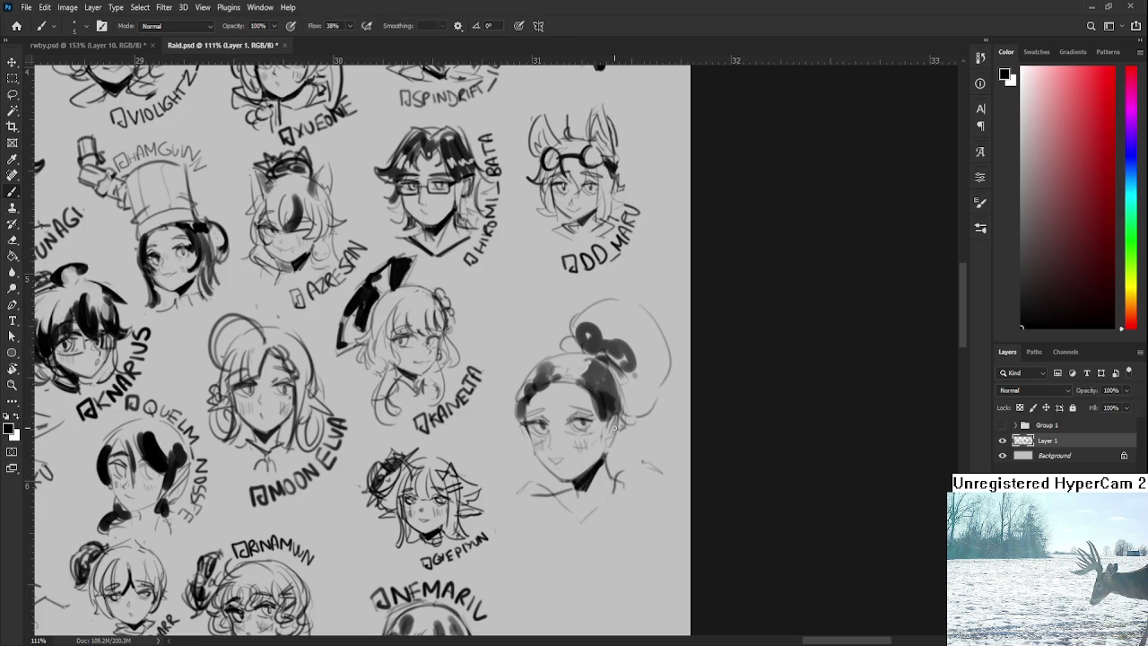
left_click_drag(616, 421, 609, 441)
key("e")
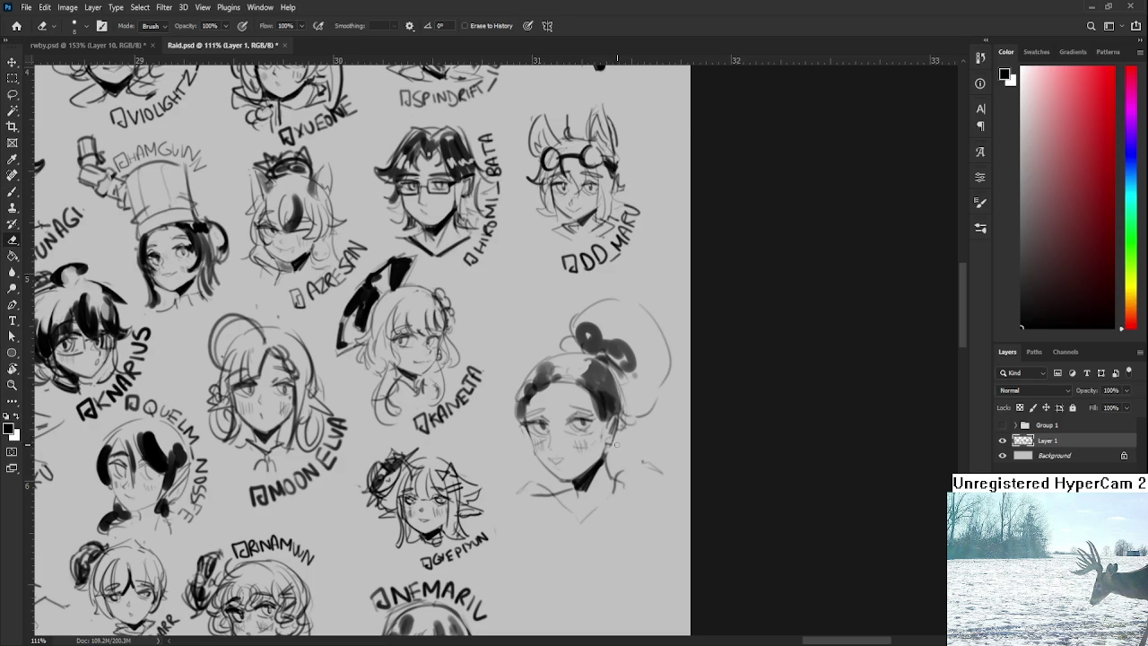
key("b")
left_click_drag(617, 438, 621, 369)
Step: Lasso the head, scale it to 67%, rotate it 6.37° and move it up
key("l")
mouse_move(585, 235)
left_mouse_down()
mouse_move(784, 350)
mouse_move(513, 440)
mouse_move(696, 245)
mouse_move(672, 315)
mouse_move(686, 308)
left_mouse_up()
key("ctrl+t")
left_click_drag(645, 420, 640, 338)
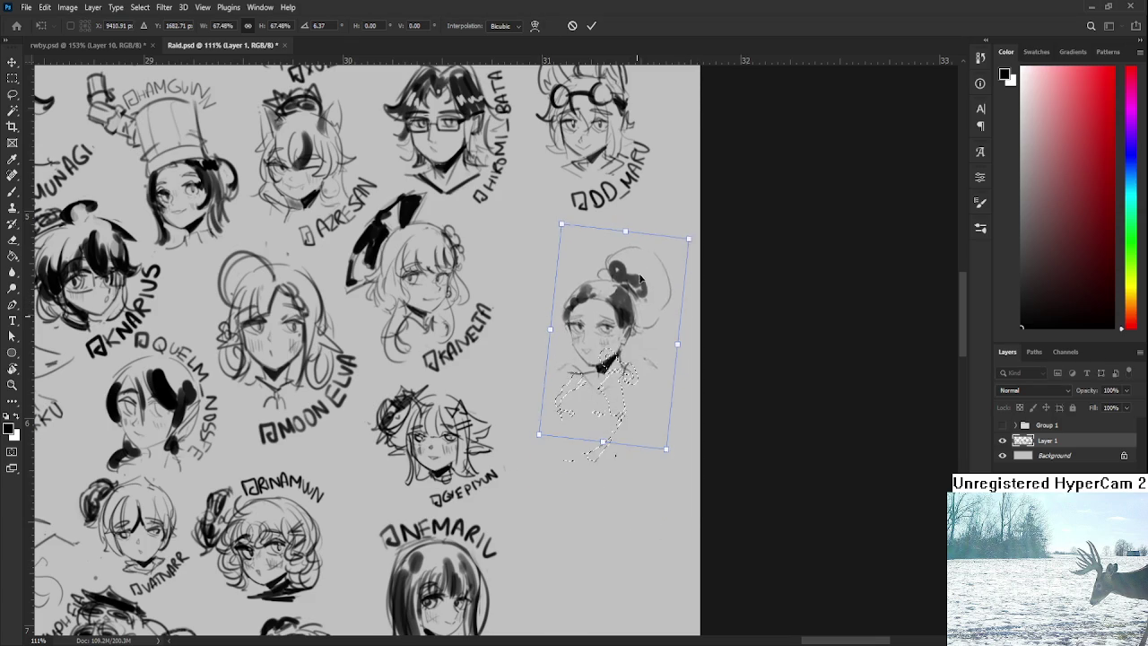
key("Return")
scroll(640, 337, "up", 1)
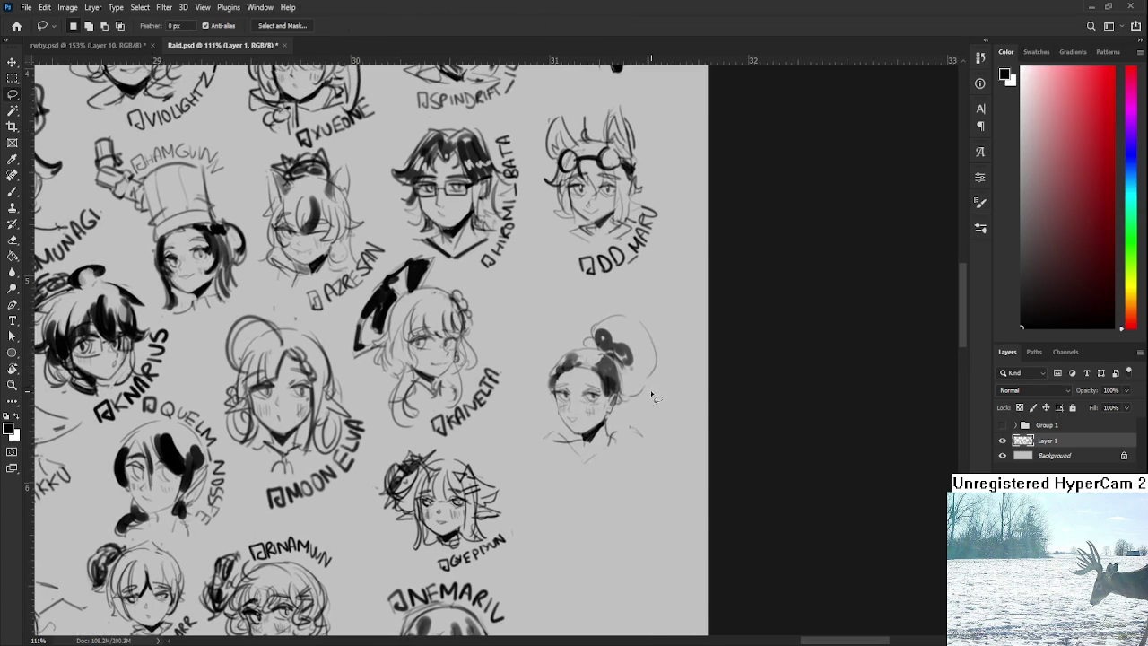
Step: Warp the small head with a split grid to reshape hair and face, then begin its name tag
mouse_move(565, 321)
left_mouse_down()
mouse_move(691, 314)
mouse_move(572, 314)
left_mouse_up()
key("ctrl+t")
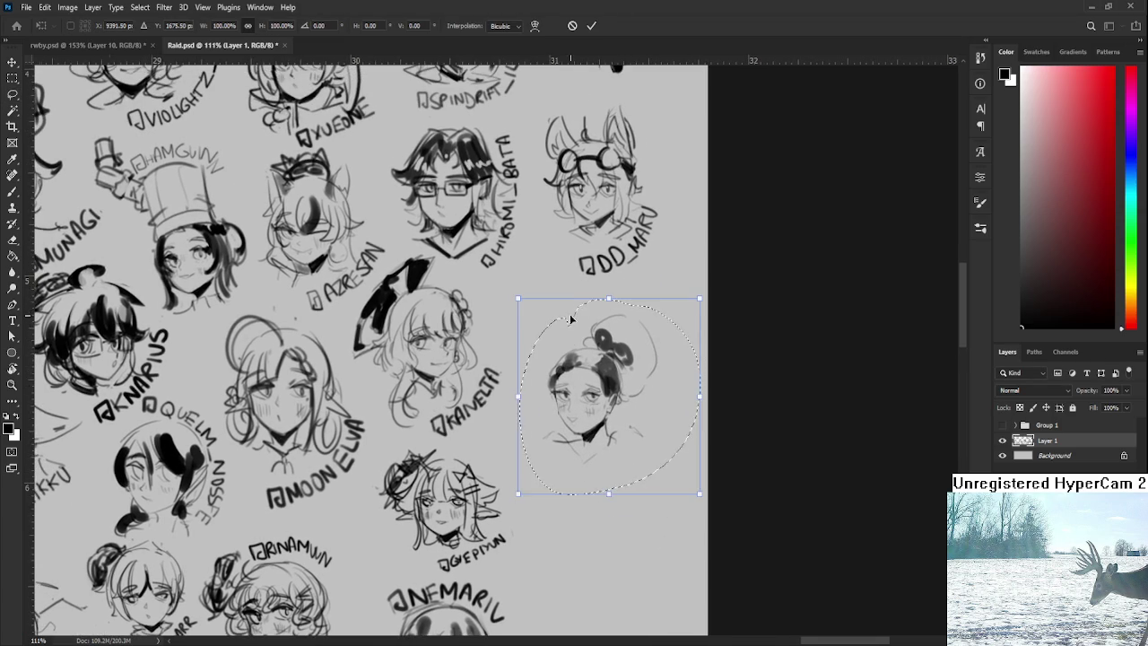
scroll(579, 309, "up", 3)
left_click(535, 25)
left_click(549, 410)
left_click_drag(554, 413, 561, 371)
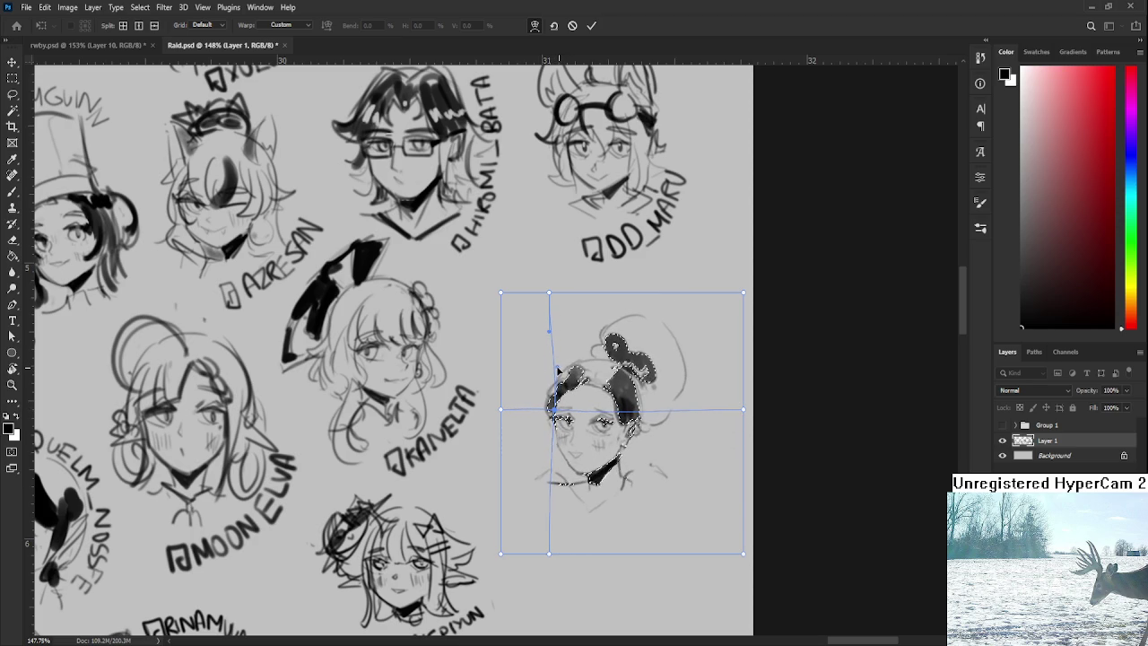
key("Return")
scroll(679, 460, "down", 2)
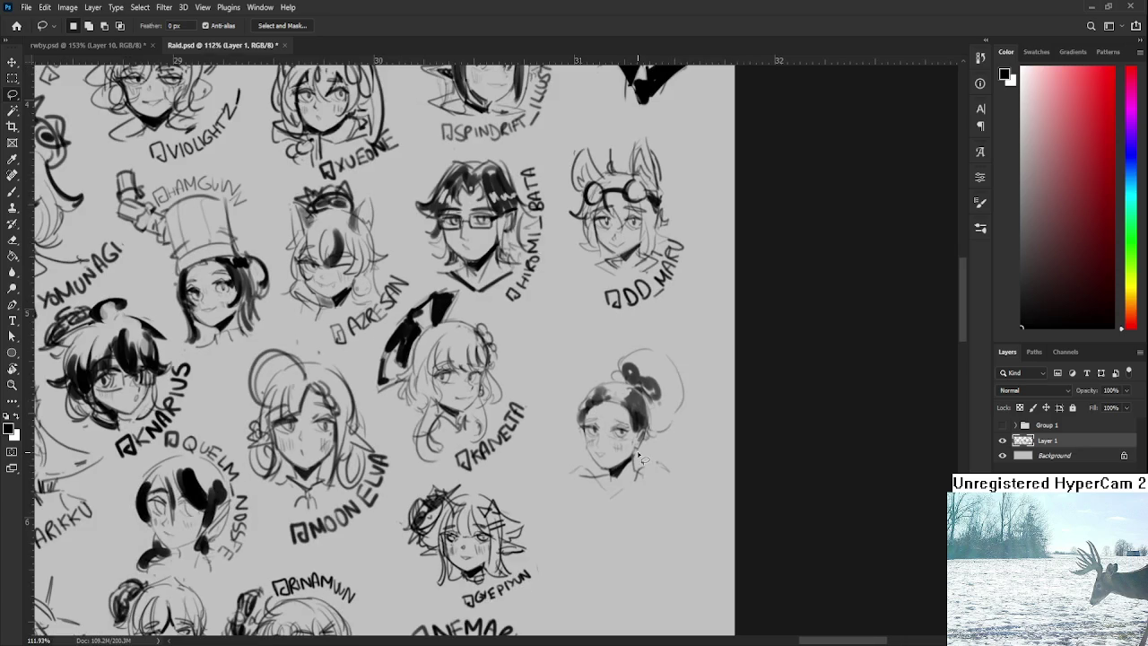
key("b")
mouse_move(611, 461)
left_mouse_down()
mouse_move(646, 436)
mouse_move(656, 447)
mouse_move(669, 426)
mouse_move(673, 441)
left_mouse_up()
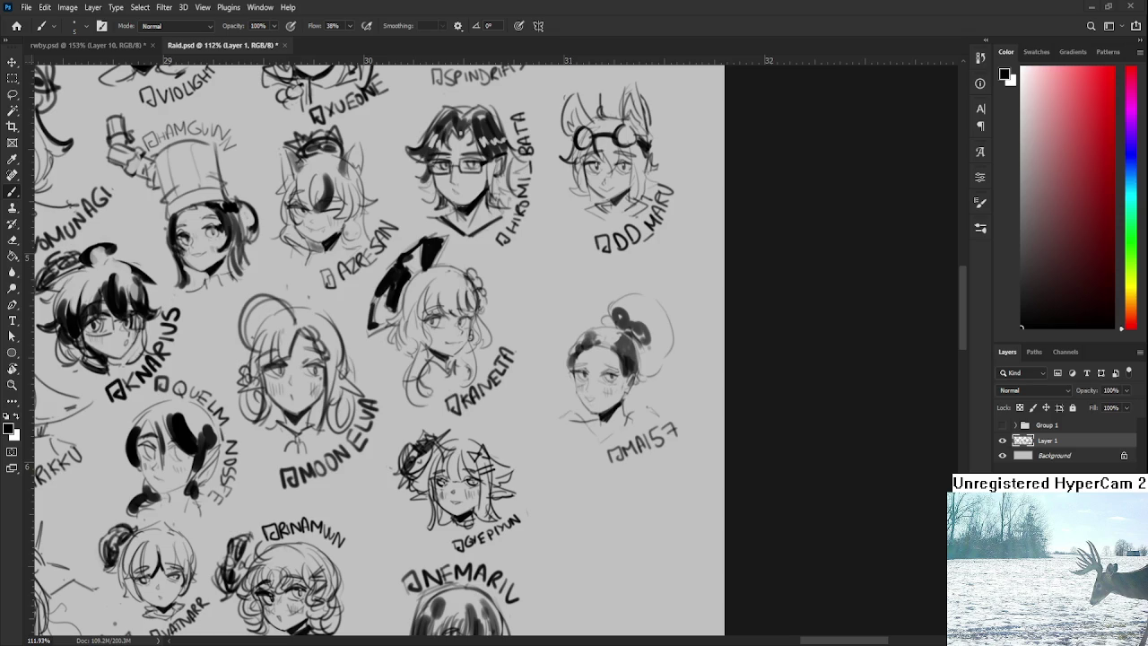
Step: Lasso the new head sketch with its label and nudge it slightly left, then deselect
scroll(693, 323, "down", 3)
scroll(663, 340, "down", 2)
scroll(628, 354, "up", 2)
key("l")
mouse_move(621, 358)
left_mouse_down()
mouse_move(704, 394)
mouse_move(624, 310)
left_mouse_up()
key("ctrl+t")
left_click_drag(662, 352, 647, 351)
key("Return")
key("ctrl+d")
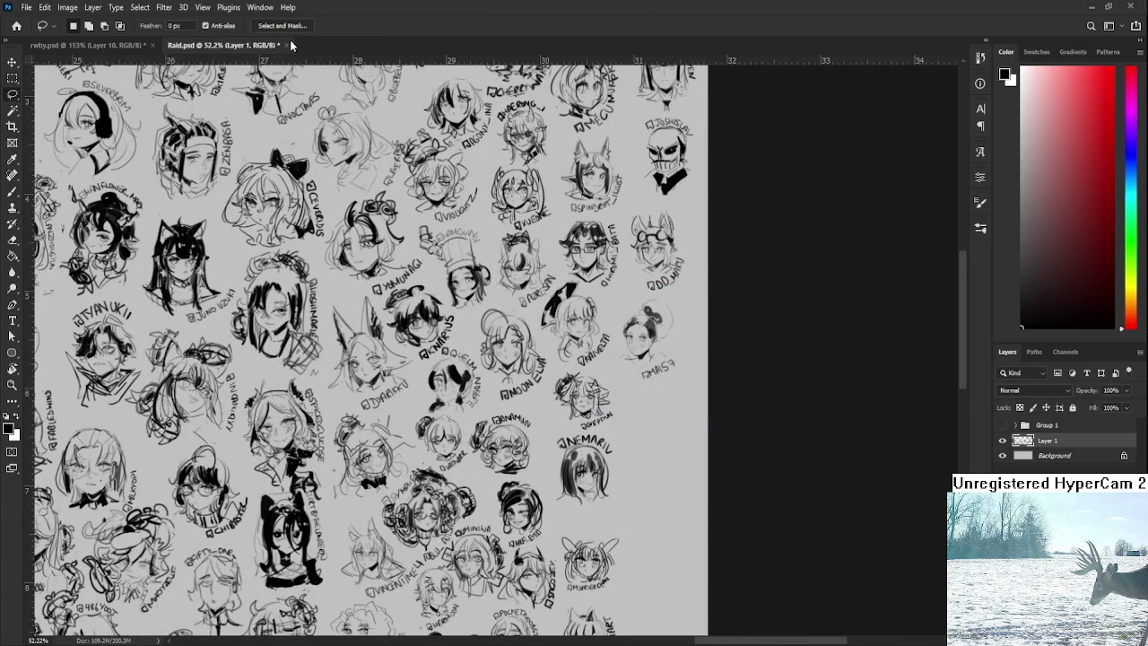
Step: Save and close Raid.psd, then zoom out over the group illustration
key("ctrl+s")
key("ctrl+w")
scroll(597, 303, "down", 1)
scroll(597, 303, "down", 3)
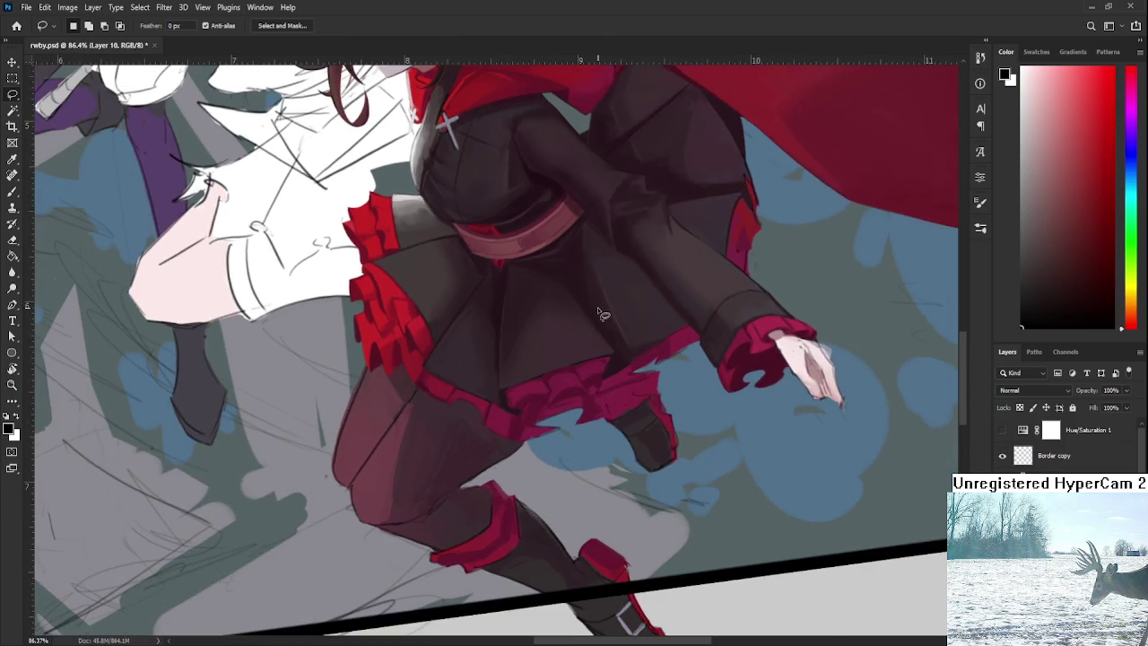
left_click_drag(575, 310, 594, 334)
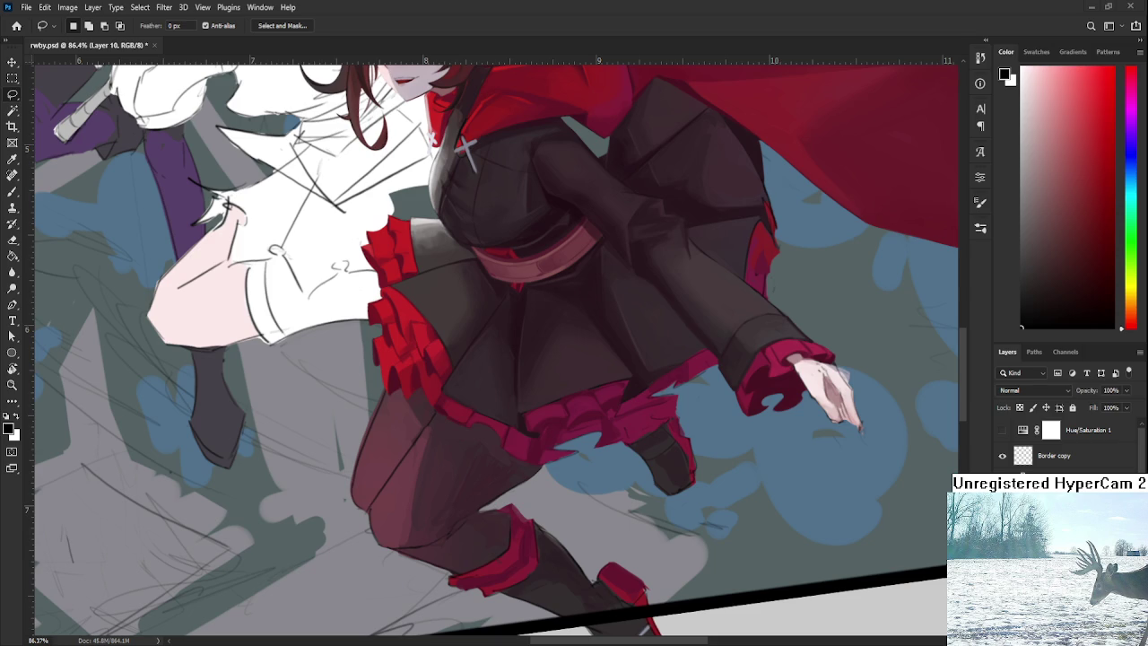
Step: Frame Ruby's skirt and sample a dark red from it with the Brush
scroll(574, 430, "up", 3)
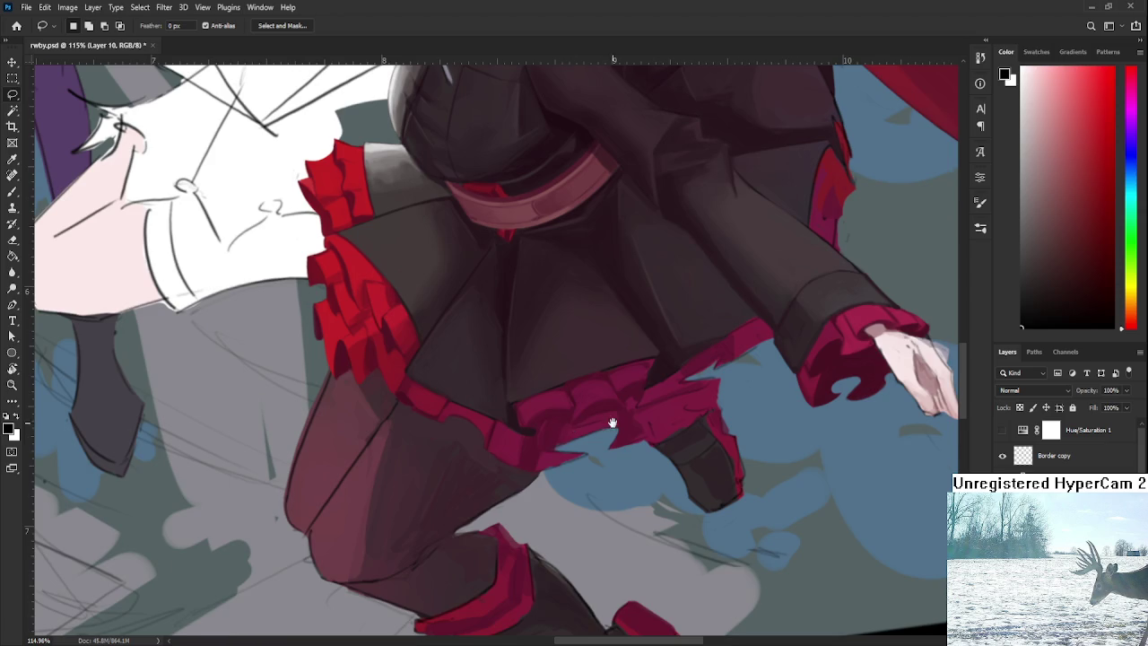
left_click_drag(610, 421, 632, 504)
scroll(661, 482, "down", 2)
scroll(661, 482, "down", 2)
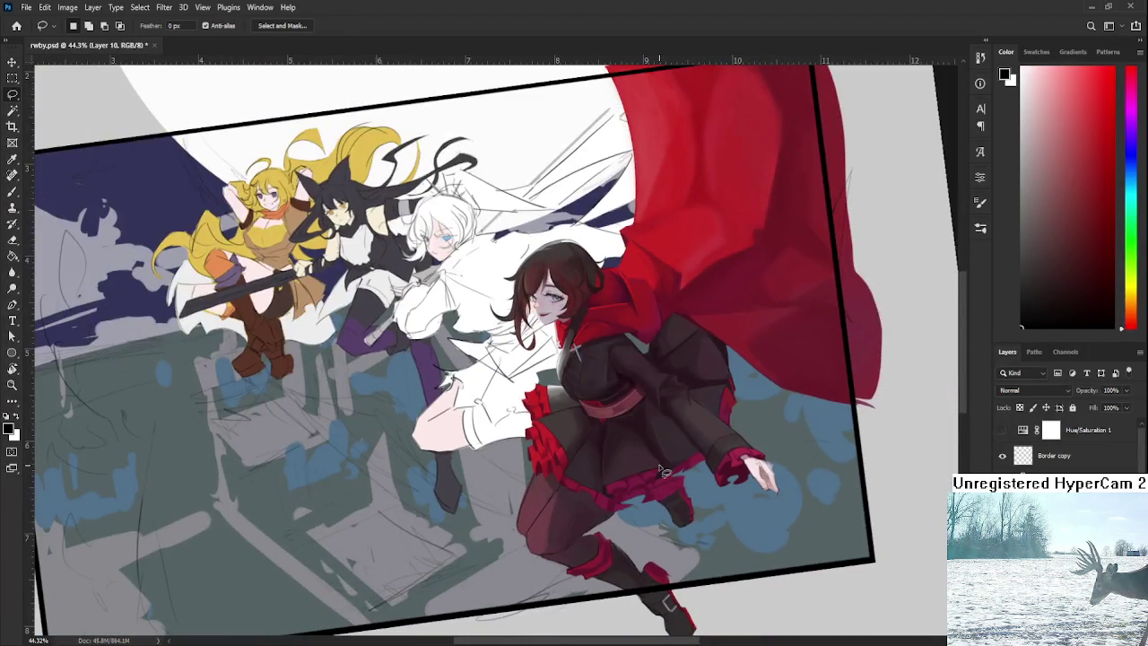
scroll(661, 481, "up", 1)
left_click_drag(591, 500, 587, 508)
key("b")
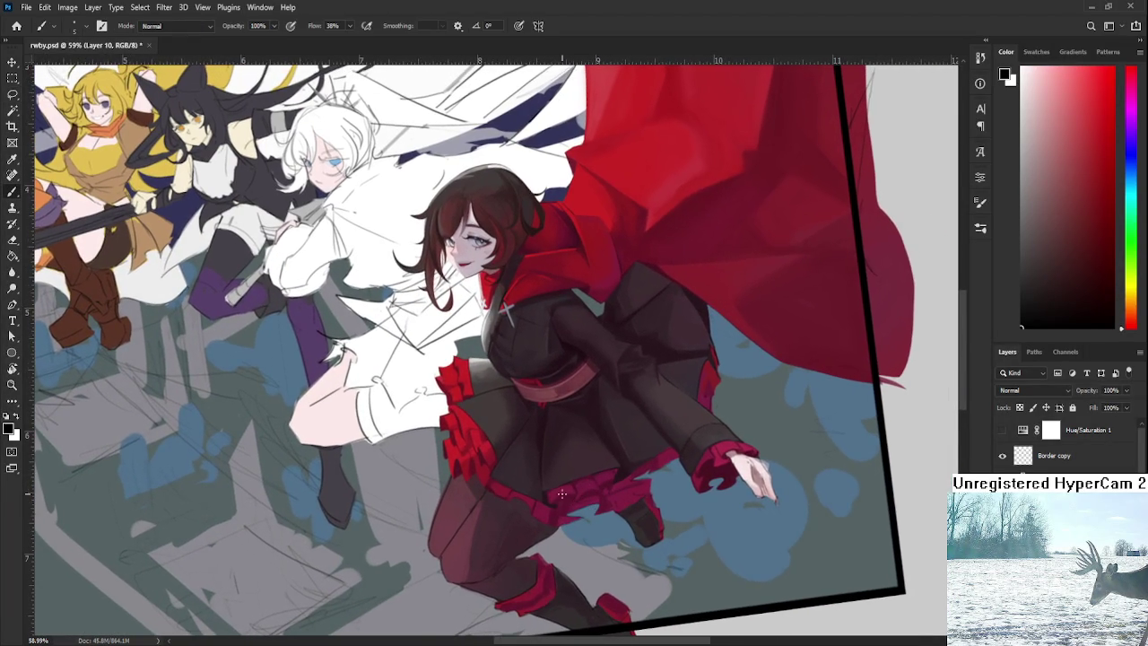
left_click(552, 485, "alt")
Step: Paste the reference sketch-page image into rwby.psd
key("ctrl+v")
Step: Shrink the pasted sketch strip to about 54% and commit it, then recentre the view
scroll(600, 382, "down", 5)
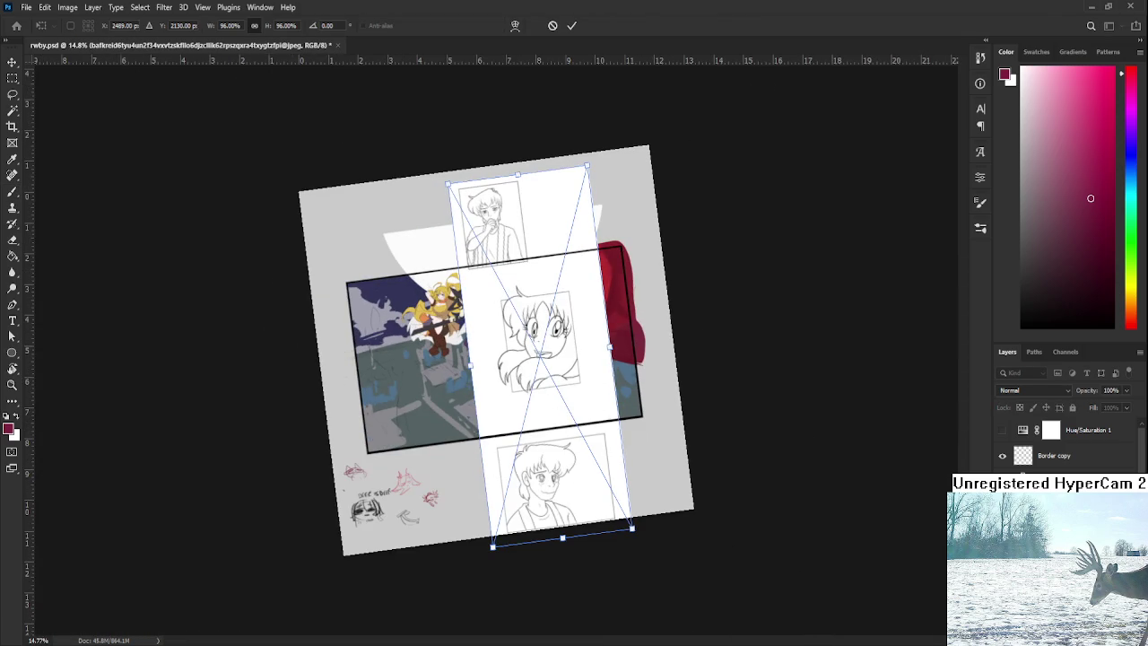
key("Return")
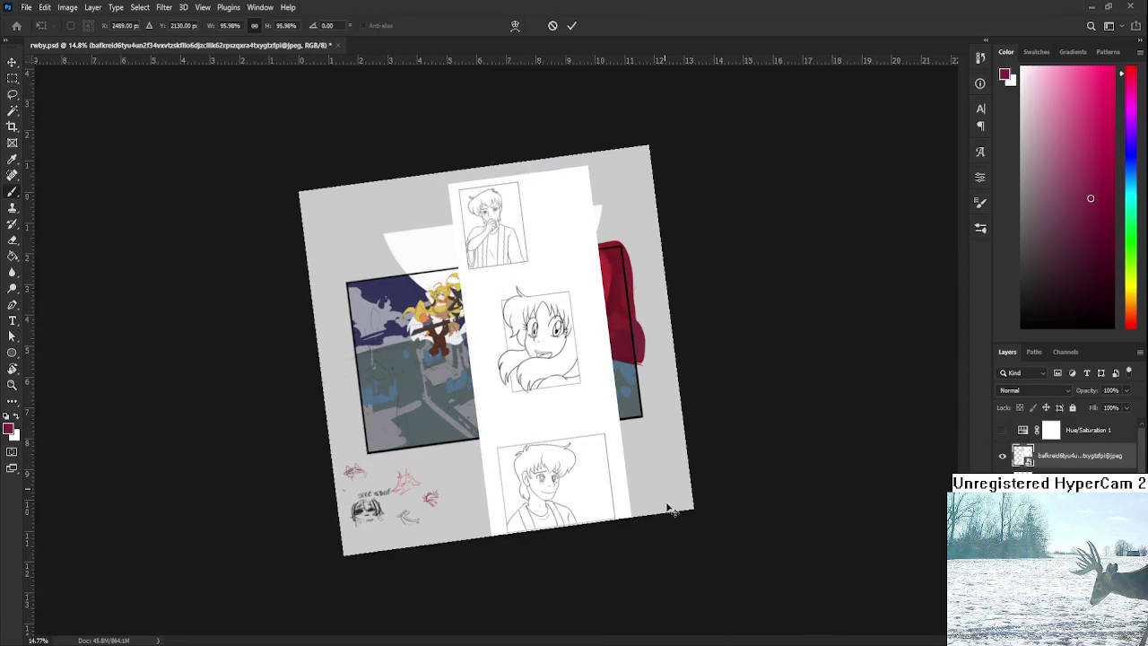
left_click_drag(648, 529, 542, 449)
key("Return")
key("r")
scroll(542, 448, "up", 5)
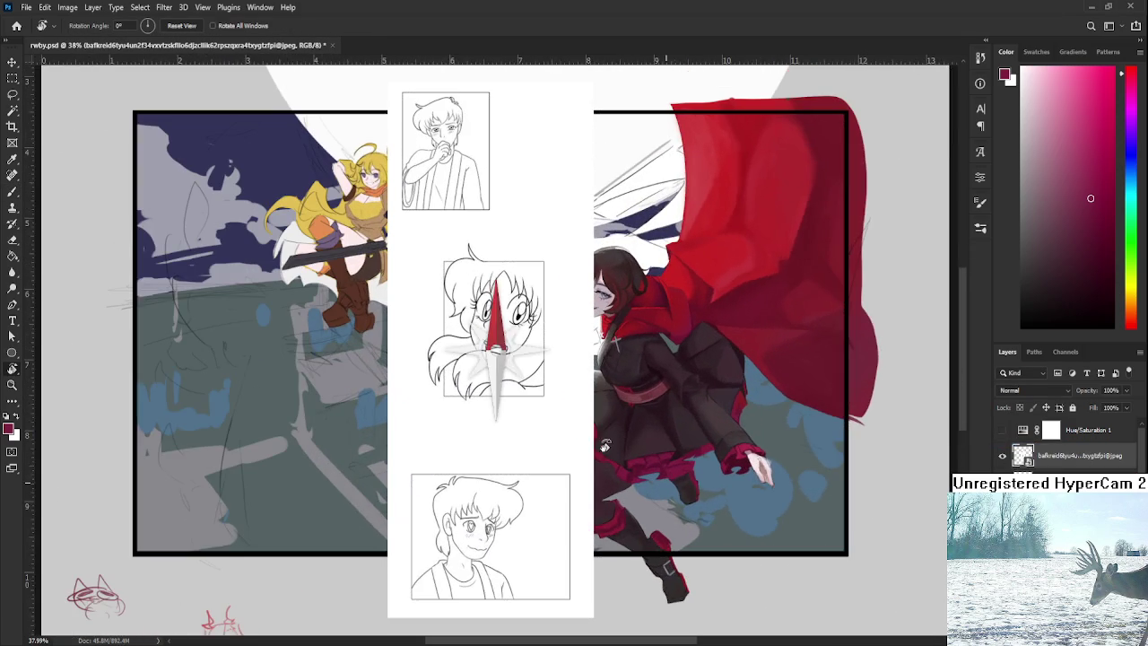
left_click_drag(606, 446, 693, 490)
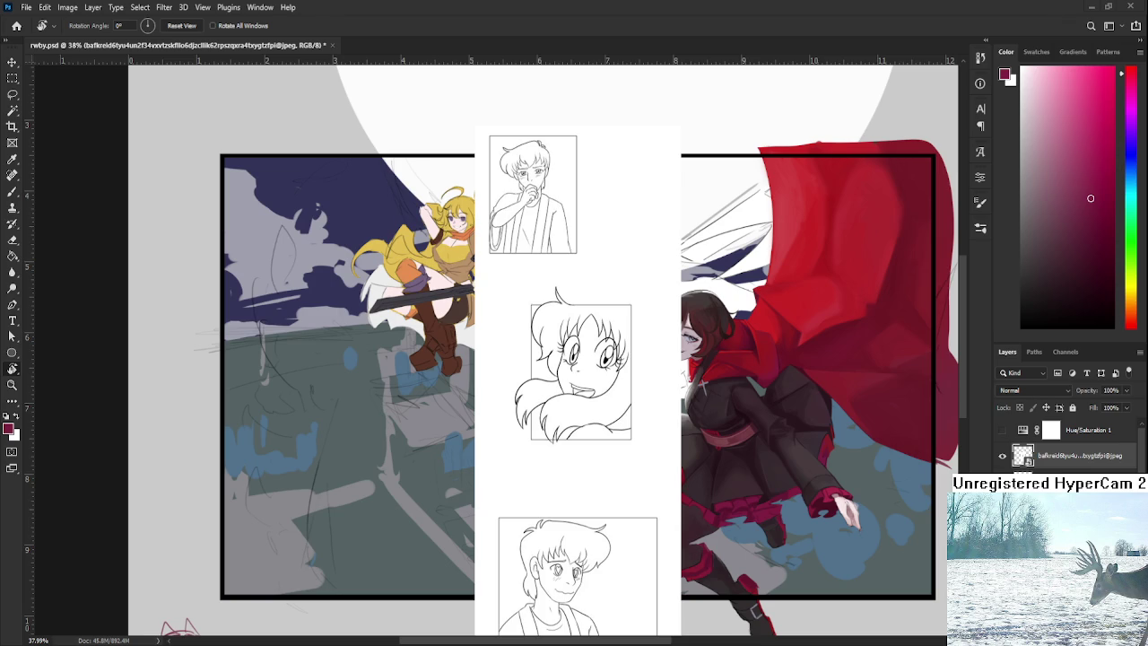
Step: Undo to remove the reference sketch strip from the illustration
key("ctrl+z")
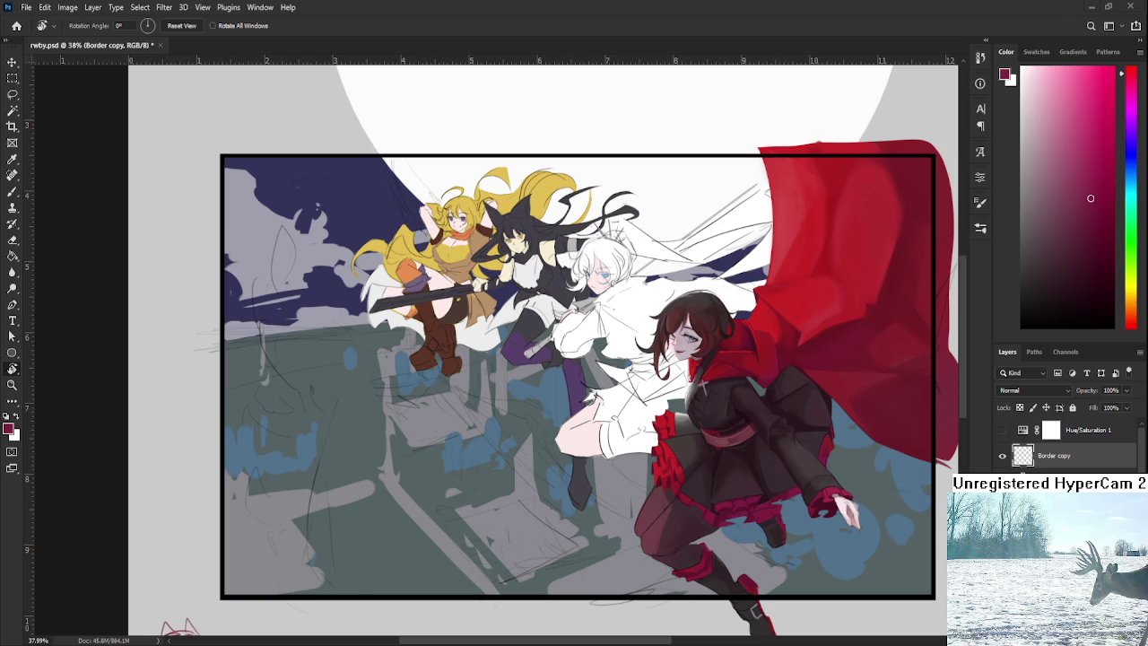
Step: Zoom onto Ruby's skirt hem and sample its dark tones with the Brush
scroll(788, 505, "up", 2)
scroll(771, 516, "up", 3)
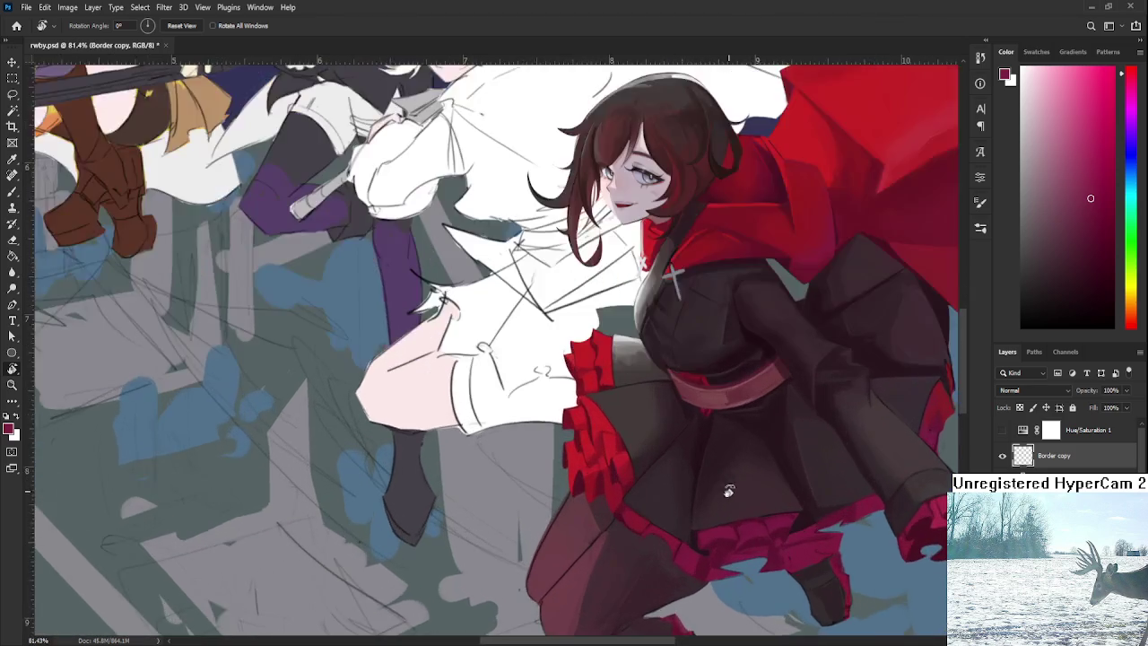
scroll(753, 529, "up", 3)
scroll(733, 543, "up", 2)
left_click_drag(734, 543, 691, 510)
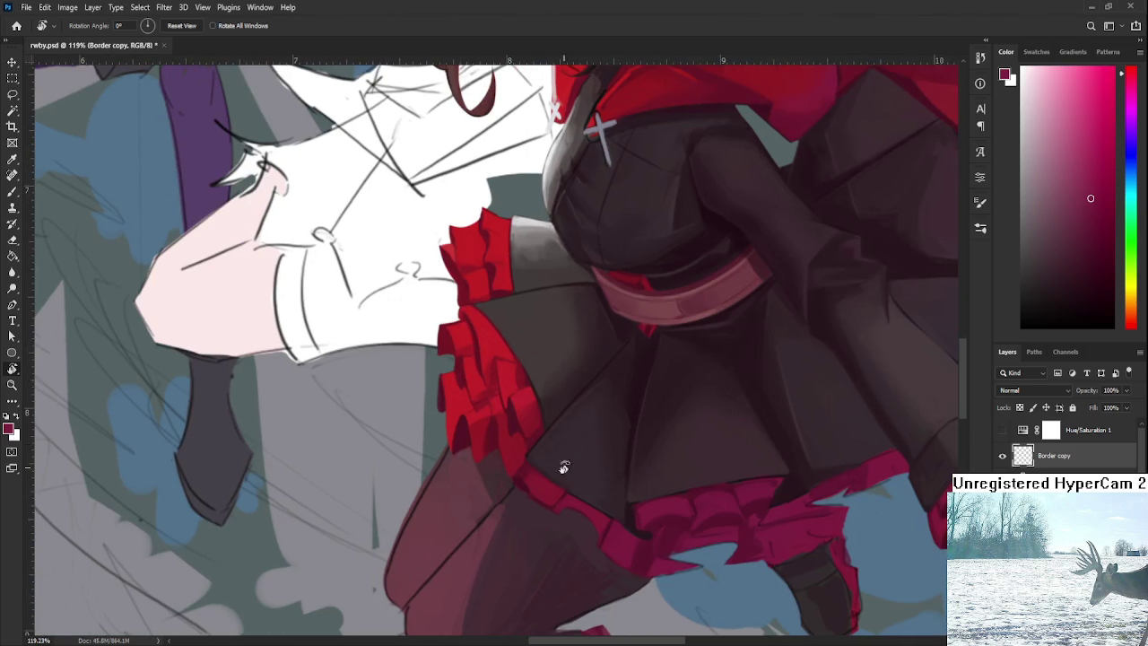
key("b")
mouse_move(697, 492)
left_mouse_down()
mouse_move(625, 512)
mouse_move(591, 502)
mouse_move(595, 532)
left_mouse_up()
left_click(595, 516, "alt")
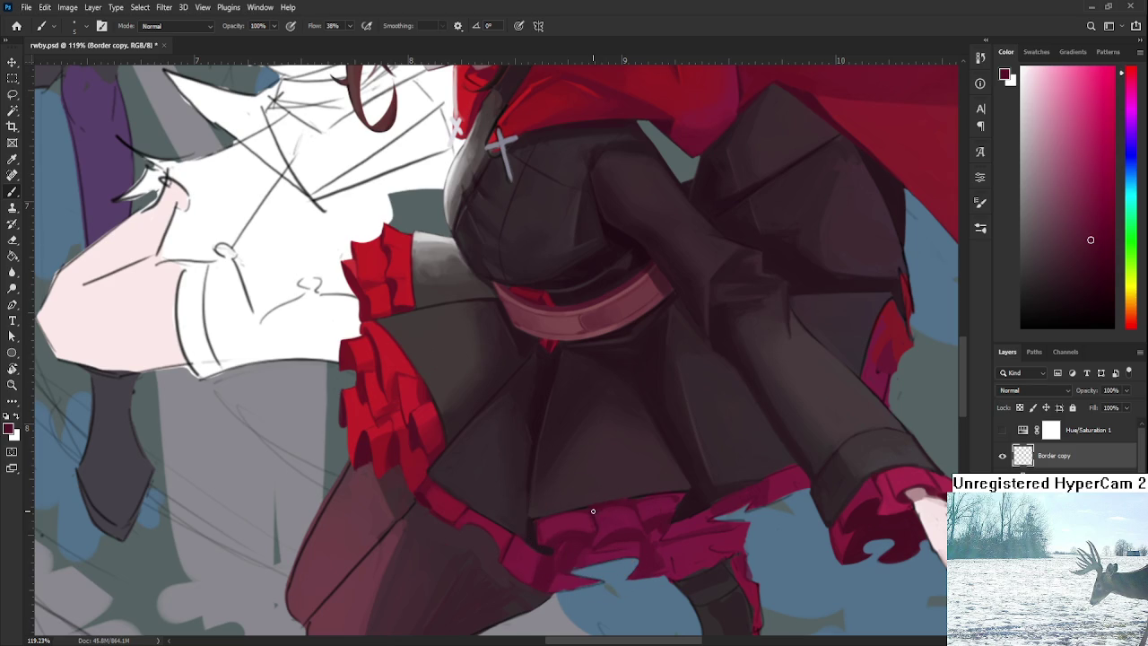
left_click(589, 517, "alt")
left_click(590, 510, "alt")
left_click(585, 494, "alt")
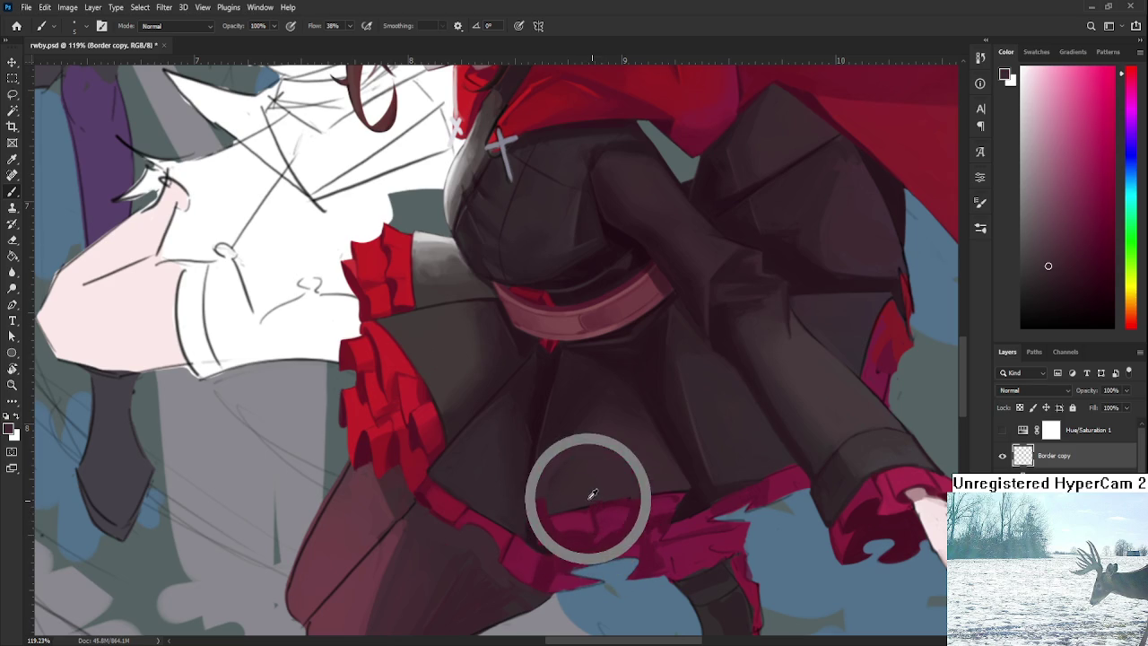
Step: Rotate the canvas to reach the hem and sample a deep crimson dark tone
key("r")
mouse_move(587, 496)
left_mouse_down()
mouse_move(419, 502)
mouse_move(544, 444)
left_mouse_up()
key("b")
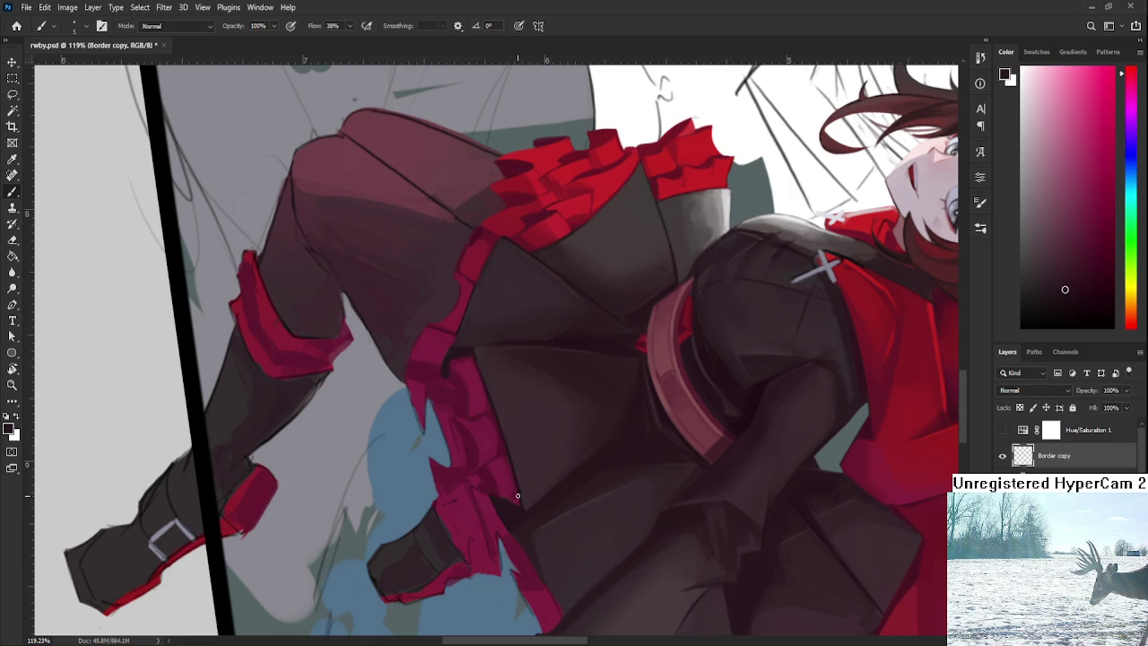
left_click(511, 438, "alt")
key("r")
mouse_move(523, 499)
left_mouse_down()
mouse_move(649, 431)
mouse_move(638, 448)
left_mouse_up()
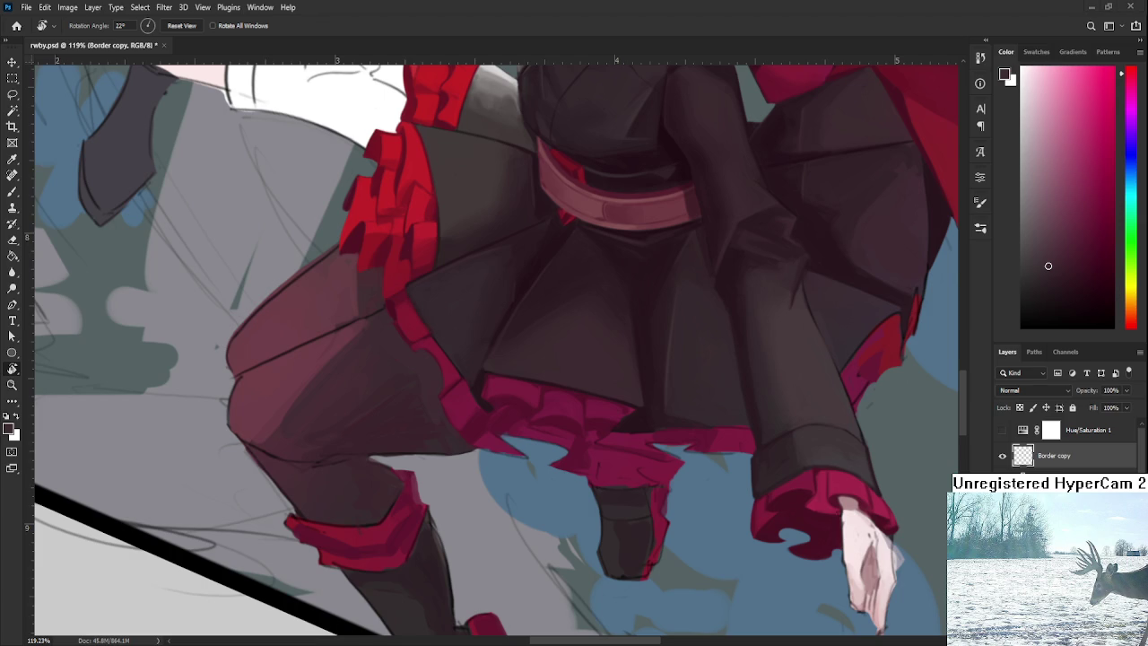
left_click_drag(600, 477, 585, 402)
Step: Sample crimson tones from the red frill and move the view down along the hem
left_click(579, 410, "alt")
left_click(597, 409, "alt")
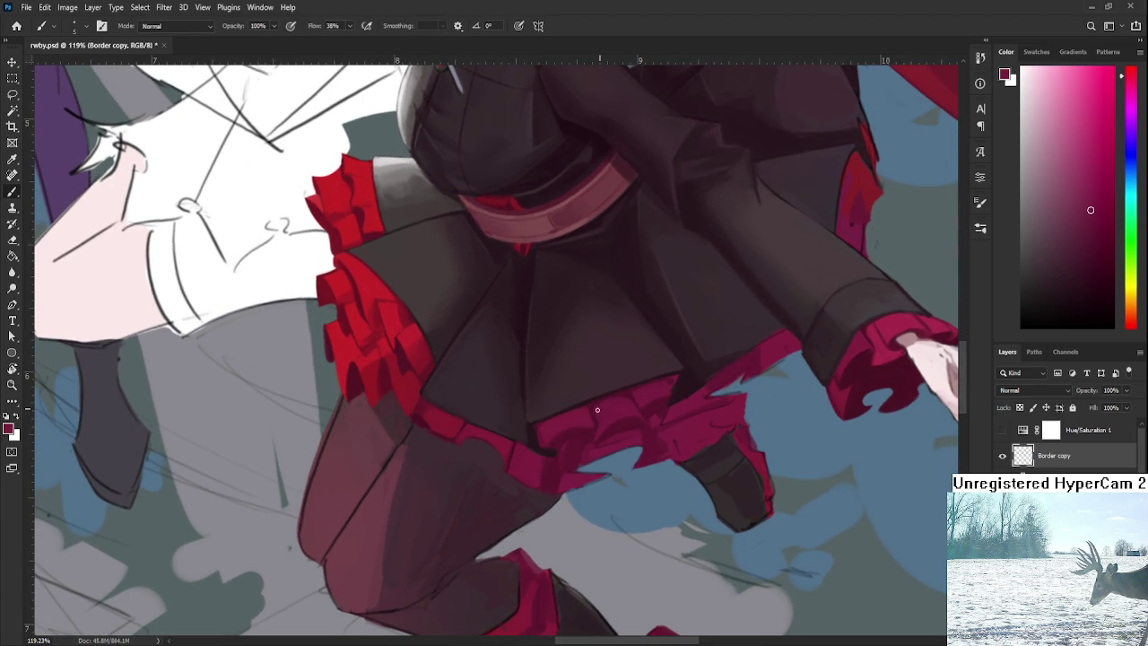
left_click(623, 408, "alt")
left_click(660, 384, "alt")
left_click(665, 385, "alt")
left_click_drag(665, 385, 635, 454)
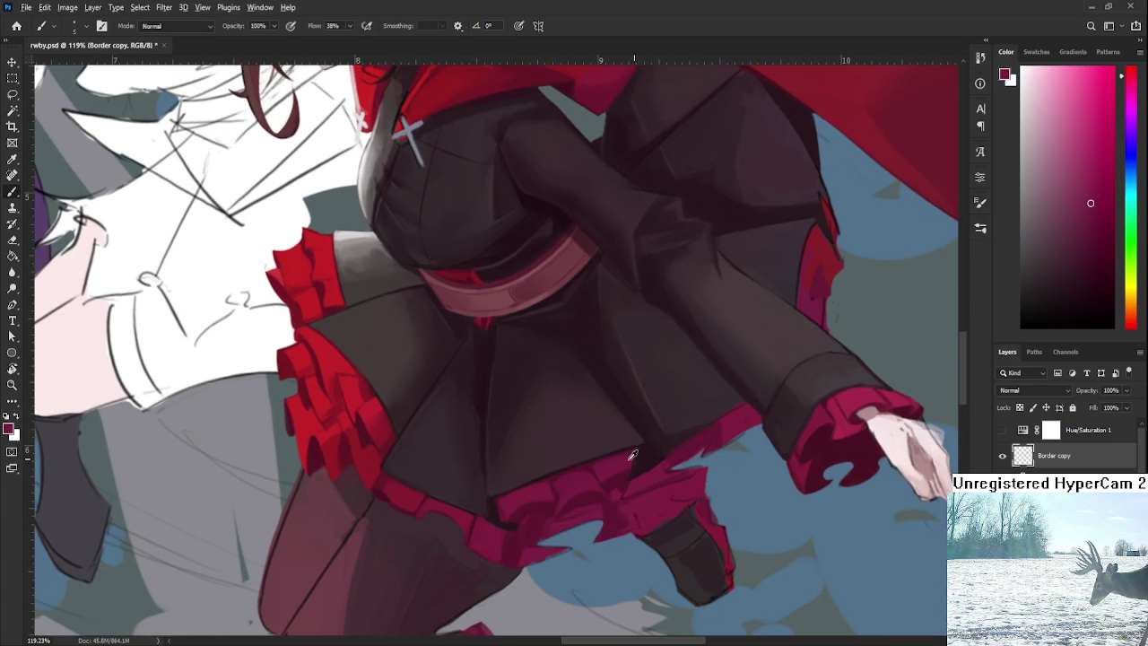
Step: Shade the frill edge, alternating brighter and darker red-brown samples
left_click(590, 463, "alt")
left_click(631, 461, "alt")
left_click(646, 464, "alt")
left_click(642, 461, "alt")
left_click(626, 475, "alt")
left_click(622, 474, "alt")
left_click(599, 475, "alt")
left_click(625, 473, "alt")
Step: Keep refining frill shading with brighter and darker tones, then zoom out to the whole illustration
left_click(635, 485, "alt")
left_click(617, 491, "alt")
left_click(618, 482, "alt")
left_click(637, 473, "alt")
left_click(648, 475, "alt")
left_click(649, 482, "alt")
scroll(641, 482, "down", 5)
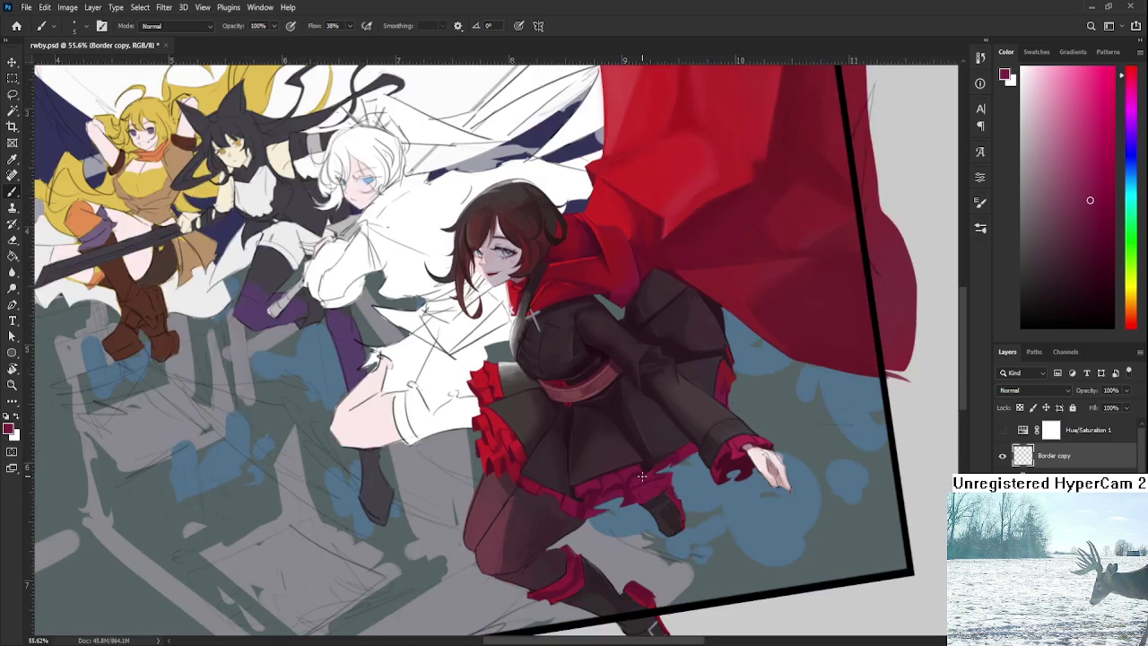
left_click_drag(641, 482, 683, 514)
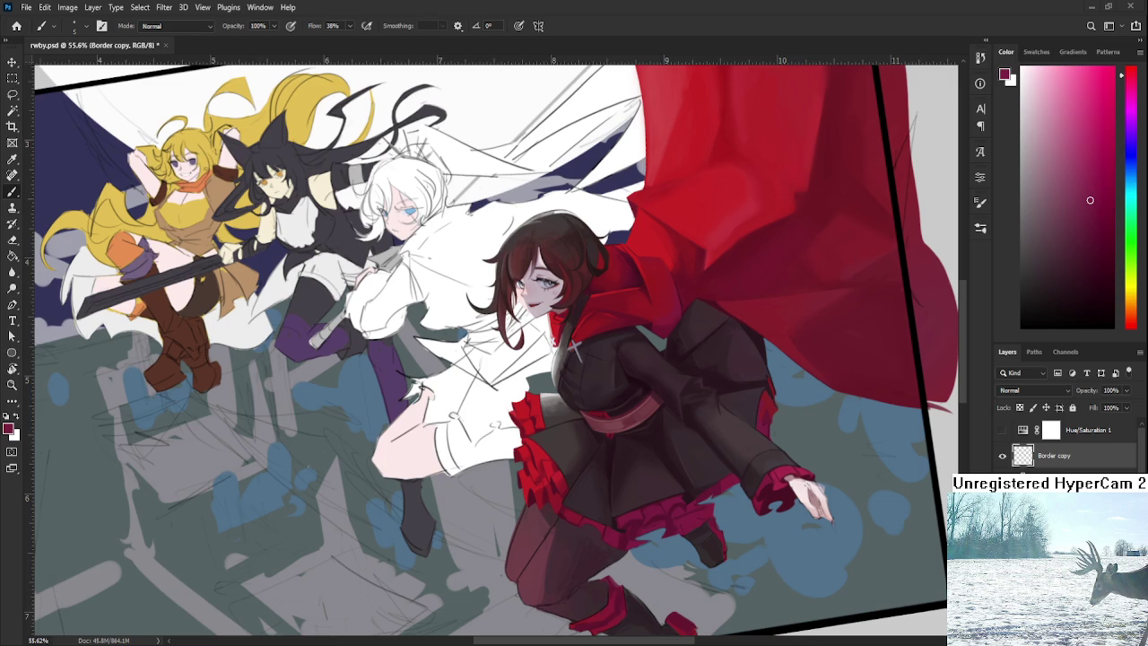
Step: Zoom onto the frill, erase stray paint and resample the frill colour
scroll(668, 546, "up", 5)
scroll(661, 510, "down", 2)
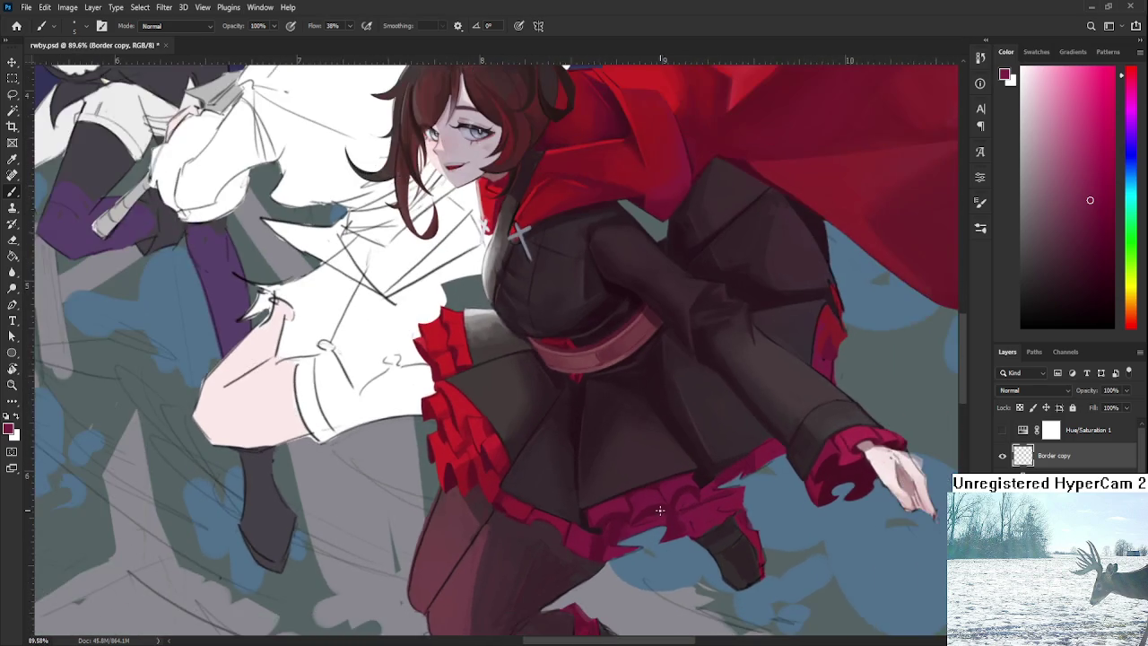
scroll(661, 510, "down", 2)
scroll(657, 510, "down", 2)
scroll(654, 514, "up", 2)
scroll(668, 509, "up", 1)
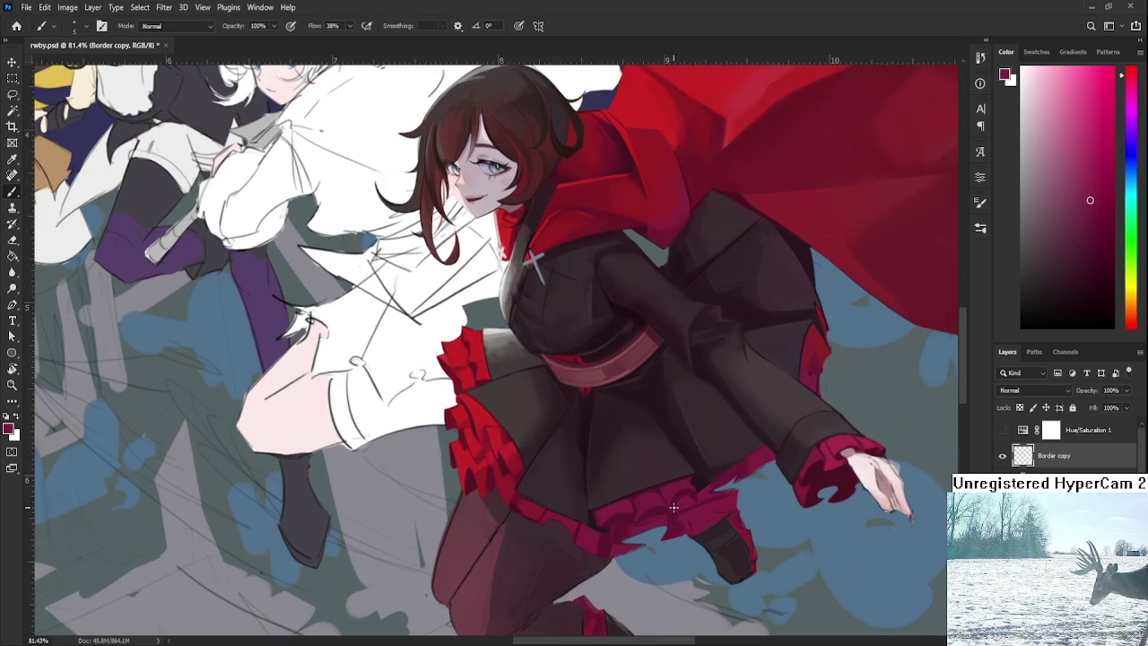
scroll(668, 507, "down", 1)
scroll(628, 510, "up", 1)
key("e")
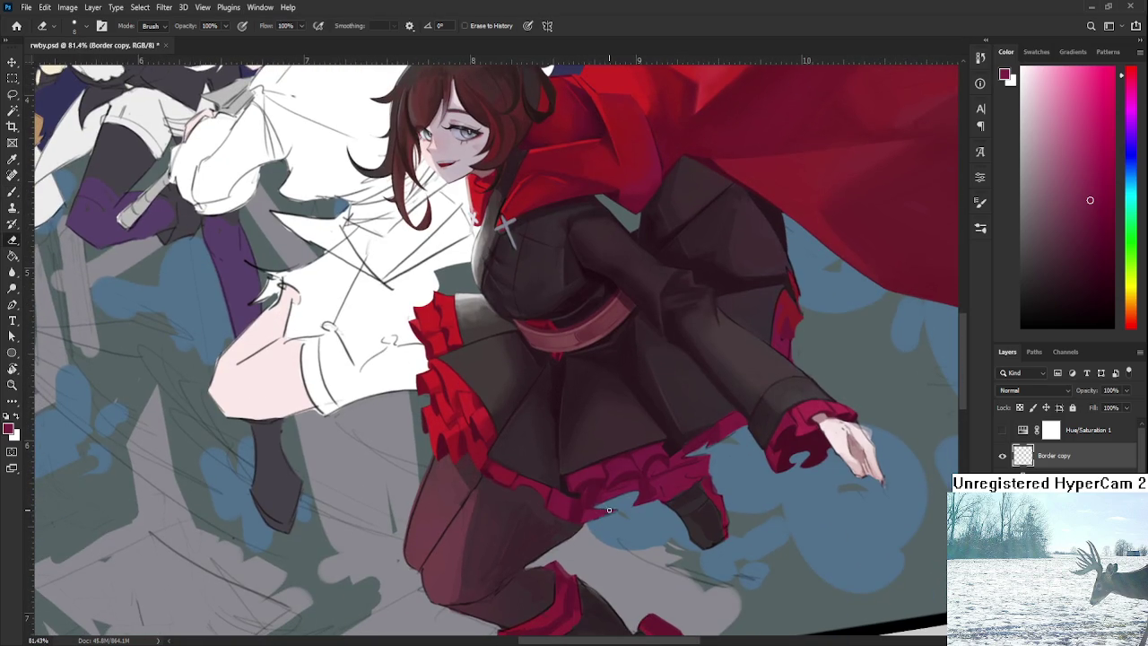
key("b")
left_click(606, 491, "alt")
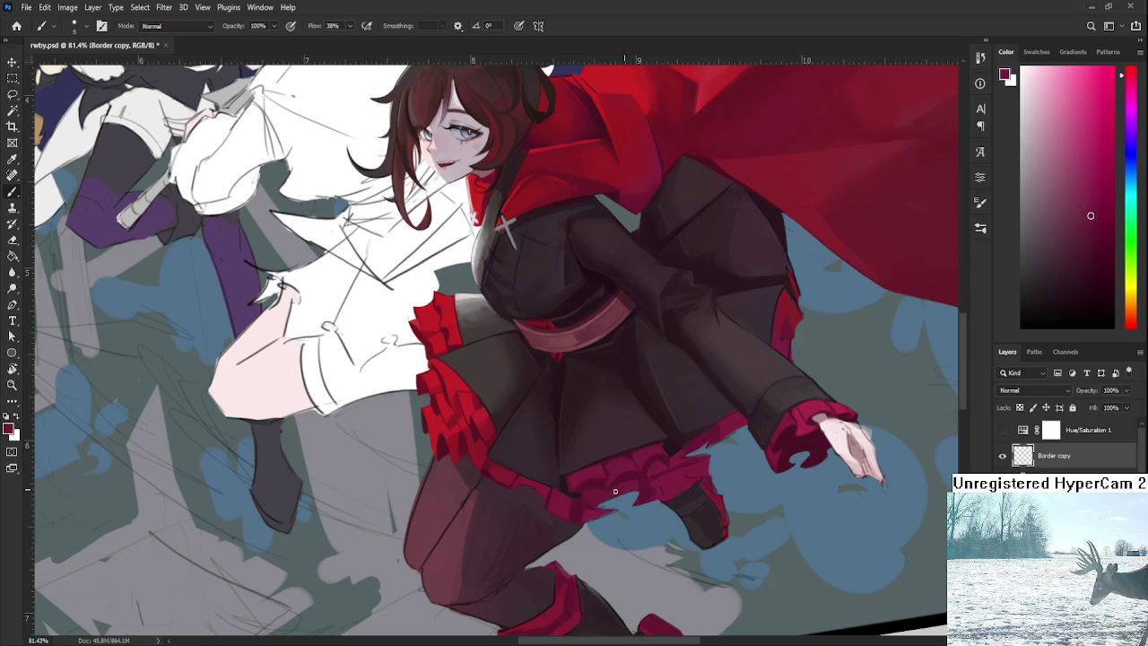
Step: Fill gaps with resampled frill red, erase remaining stray marks, and zoom back out
key("e")
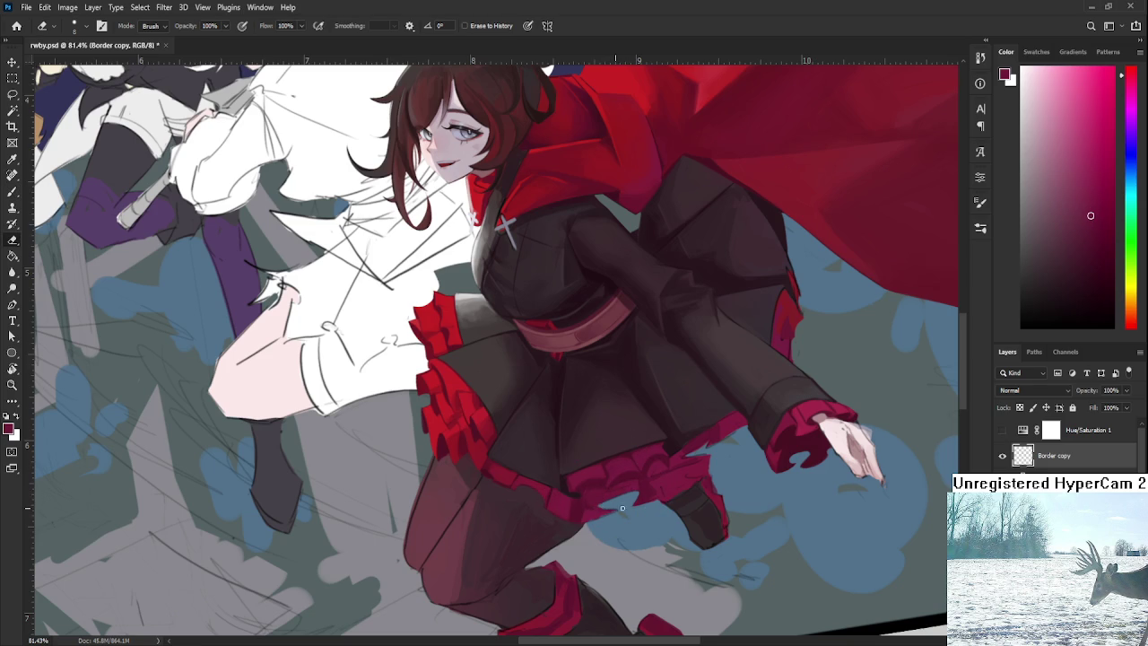
key("b")
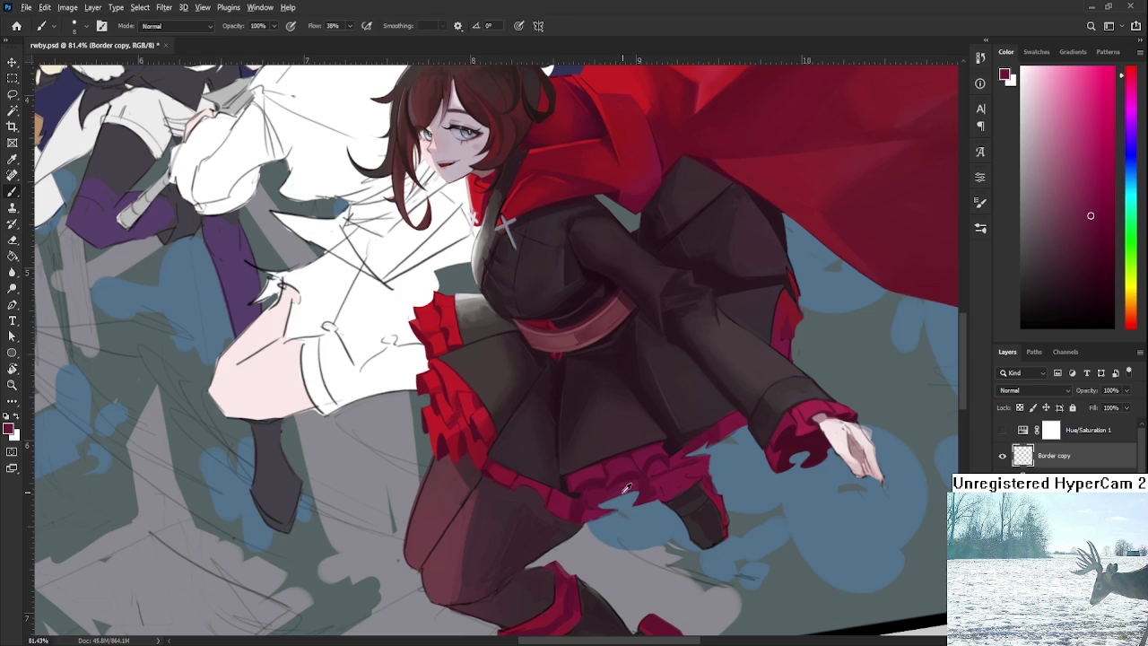
left_click(619, 494, "alt")
key("e")
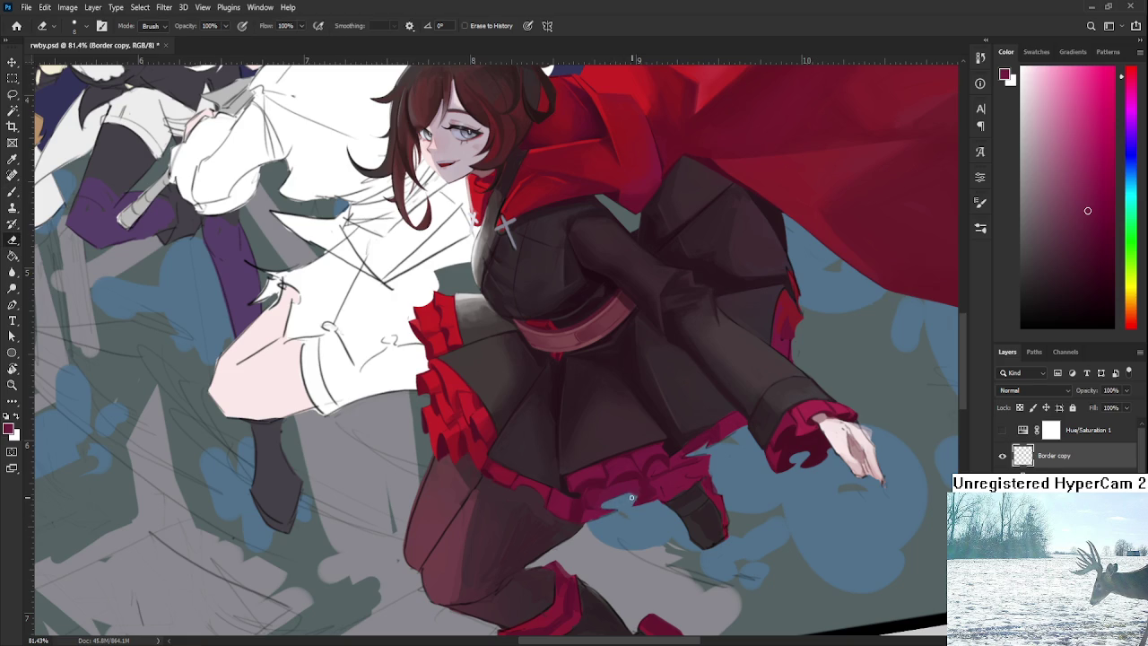
scroll(658, 468, "down", 3, "alt")
scroll(658, 469, "down", 2, "alt")
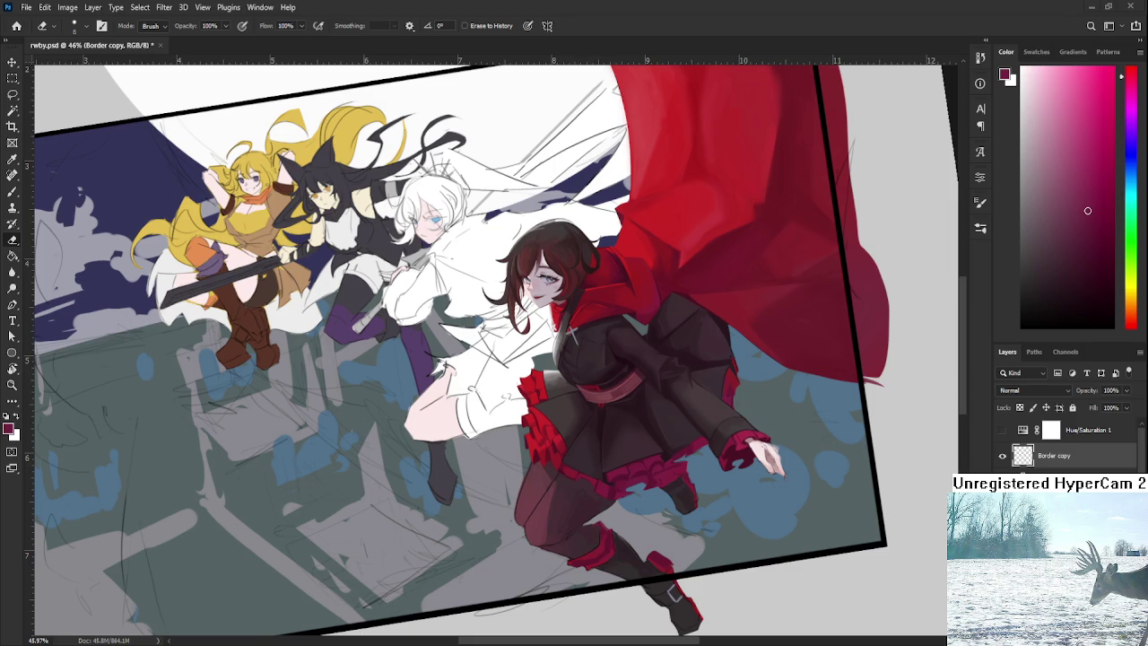
Step: Pan the artwork slightly left to review Ruby's cleaned-up skirt and frill
left_click_drag(761, 472, 717, 481)
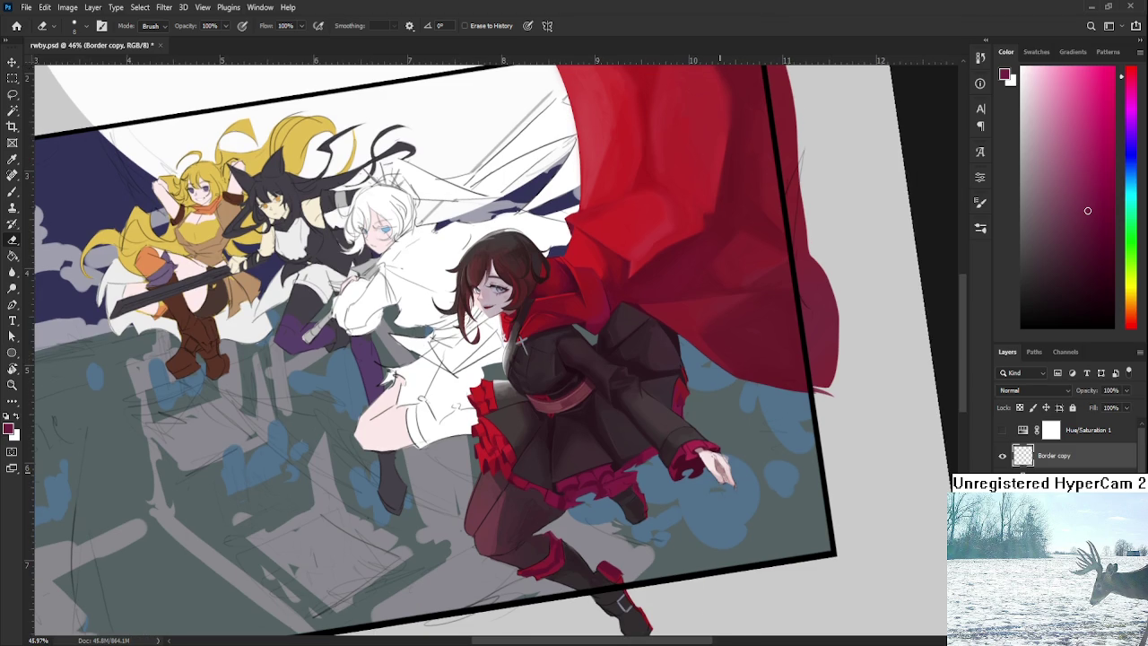
Step: Zoom to 119% on Ruby's skirt hem and red frill, then switch to the Brush at 38% flow
scroll(646, 458, "up", 5)
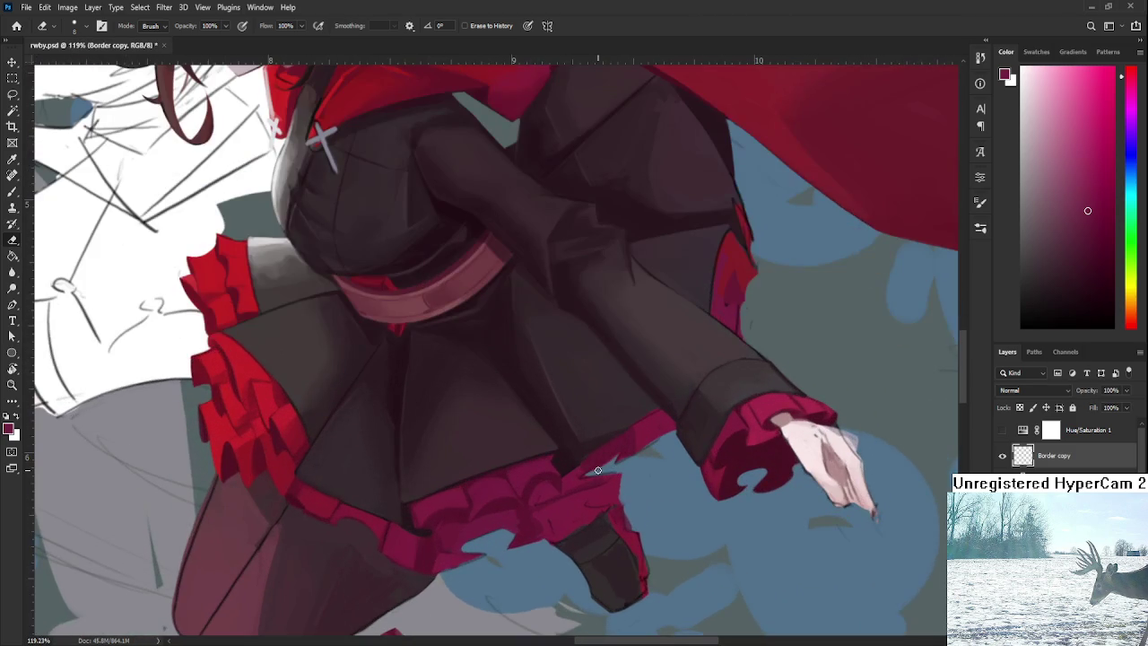
key("b")
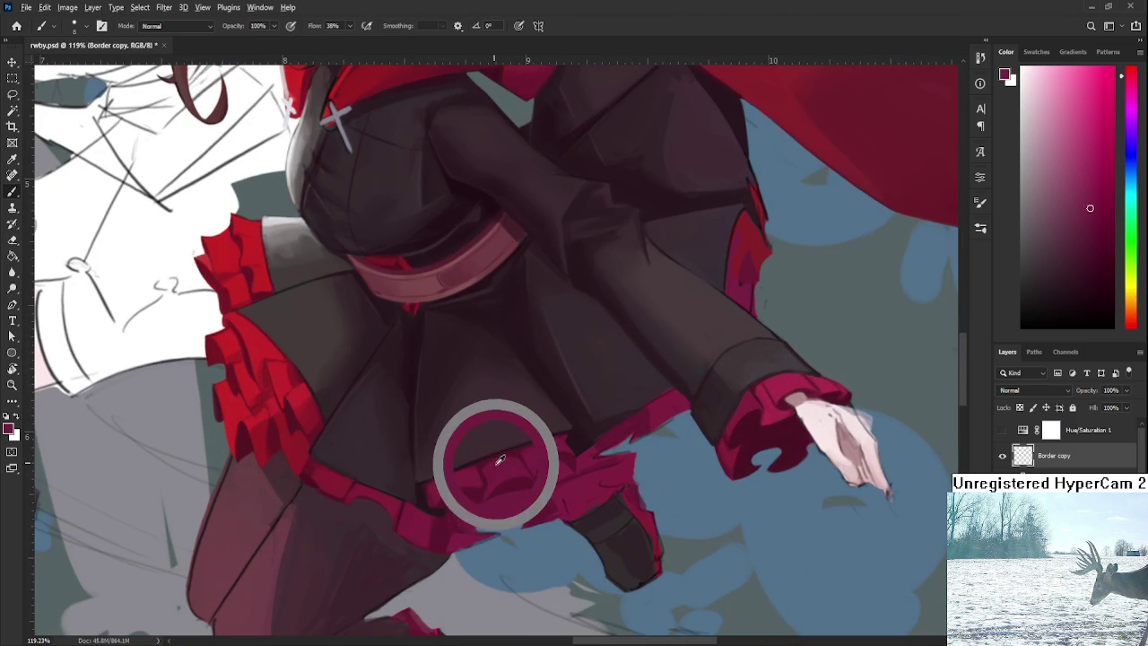
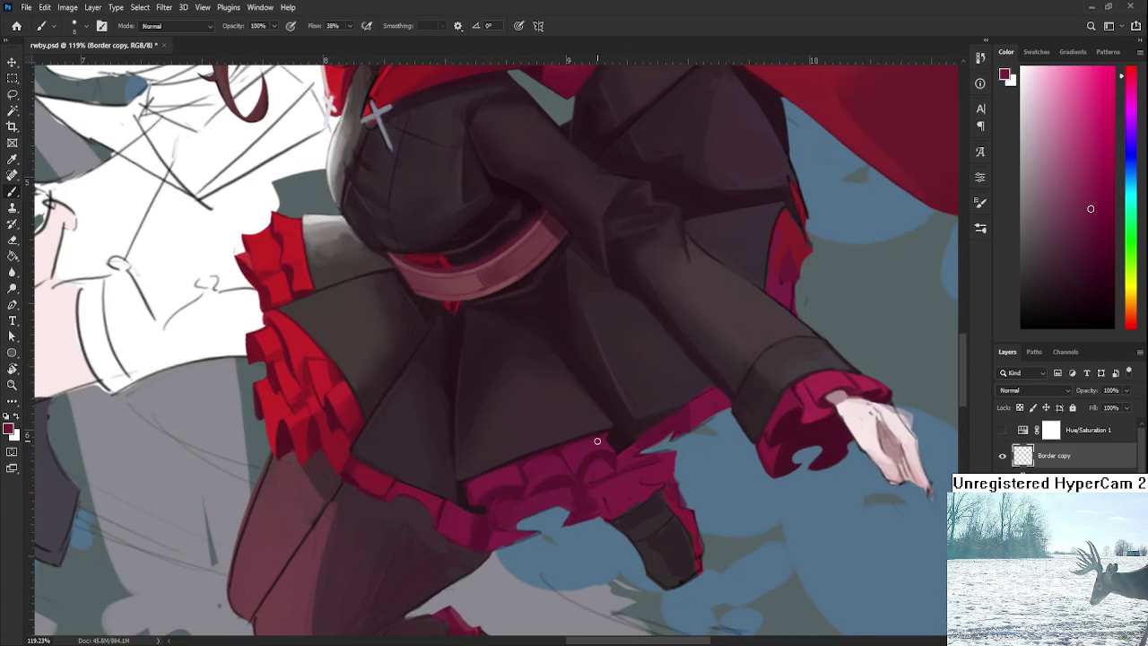
Step: Shade Ruby's pinkish-red hem frills with lighter and darker reds sampled from the skirt
left_click_drag(510, 496, 550, 491)
left_click(536, 499, "alt")
left_click(502, 491, "alt")
left_click(489, 499, "alt")
left_click(489, 518, "alt")
left_click(499, 535, "alt")
left_click(488, 527, "alt")
left_click(504, 510, "alt")
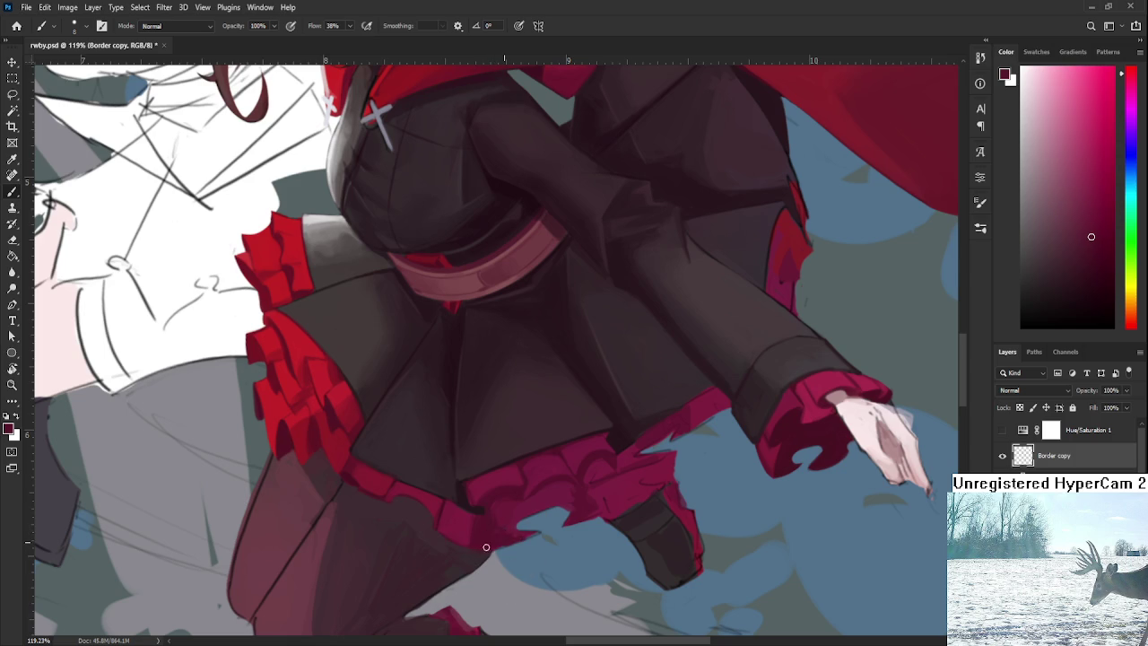
left_click(496, 507, "alt")
left_click(524, 526, "alt")
key("e")
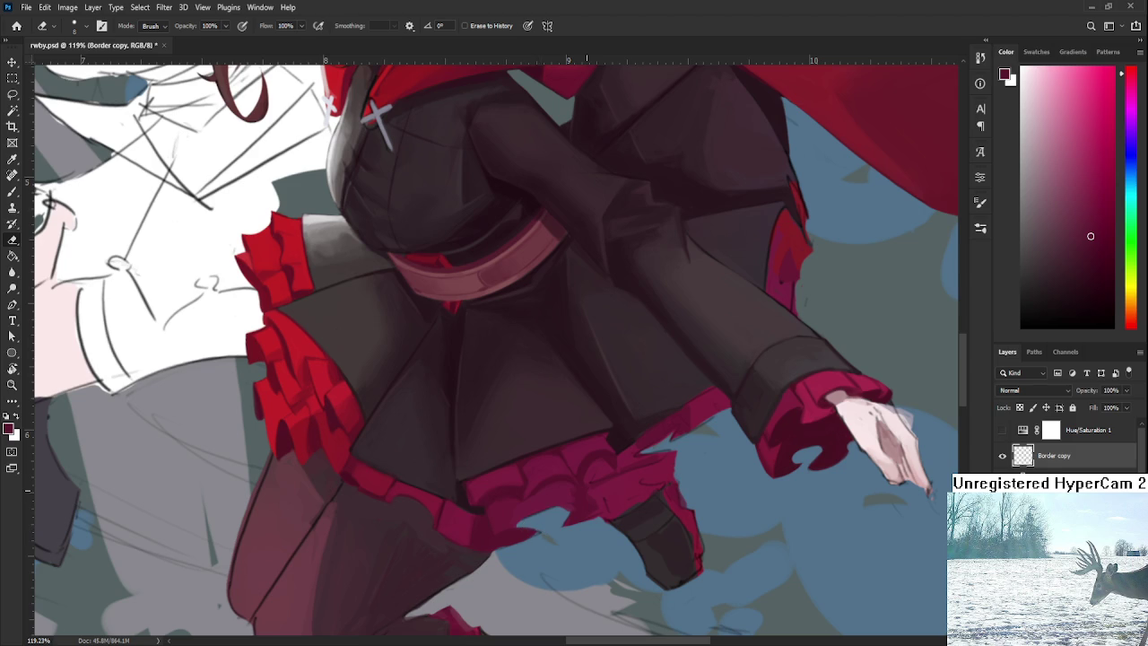
scroll(559, 517, "down", 5)
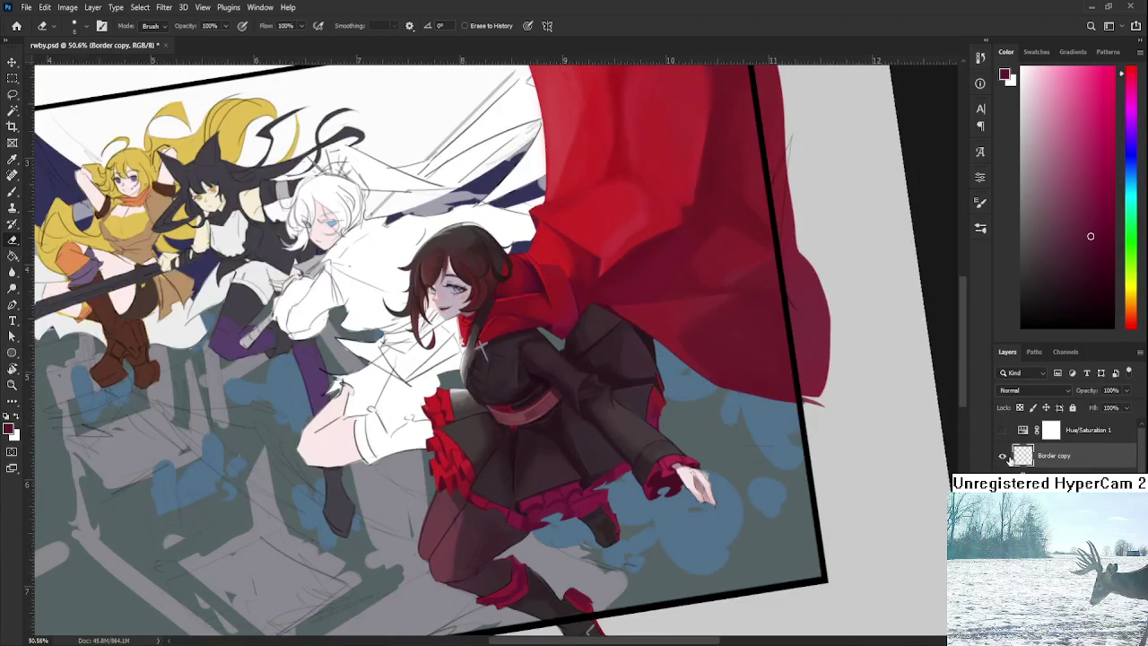
Step: Show the Border copy frame and put a lassoed skirt selection on a new layer beneath Border copy
left_click(1003, 455)
key("l")
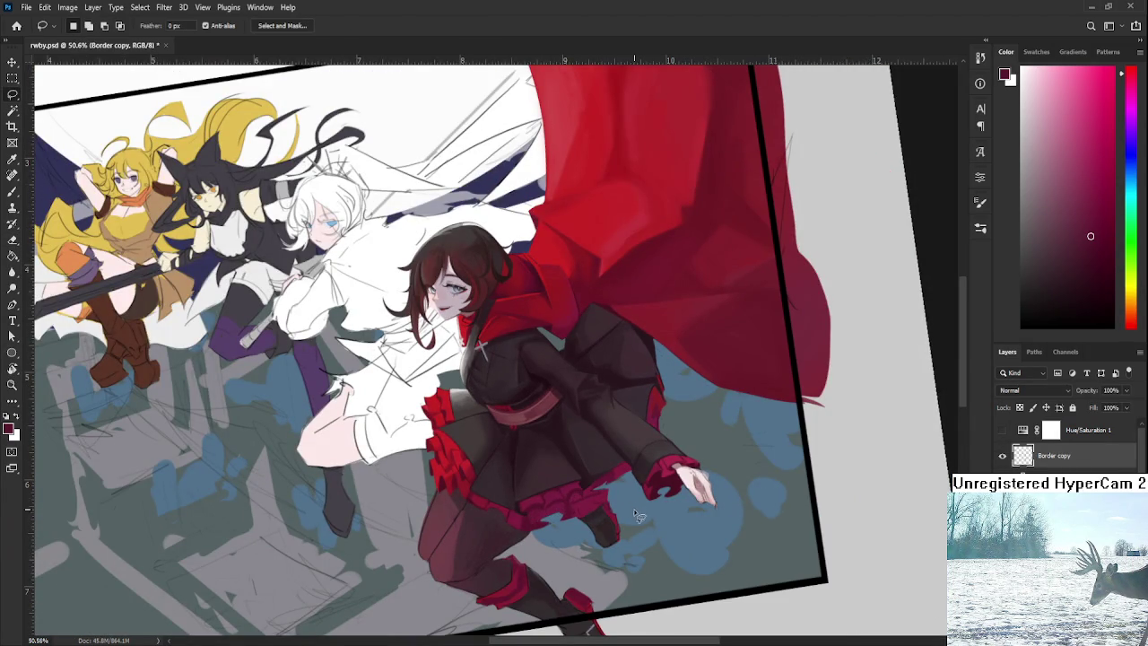
left_click_drag(647, 489, 660, 459)
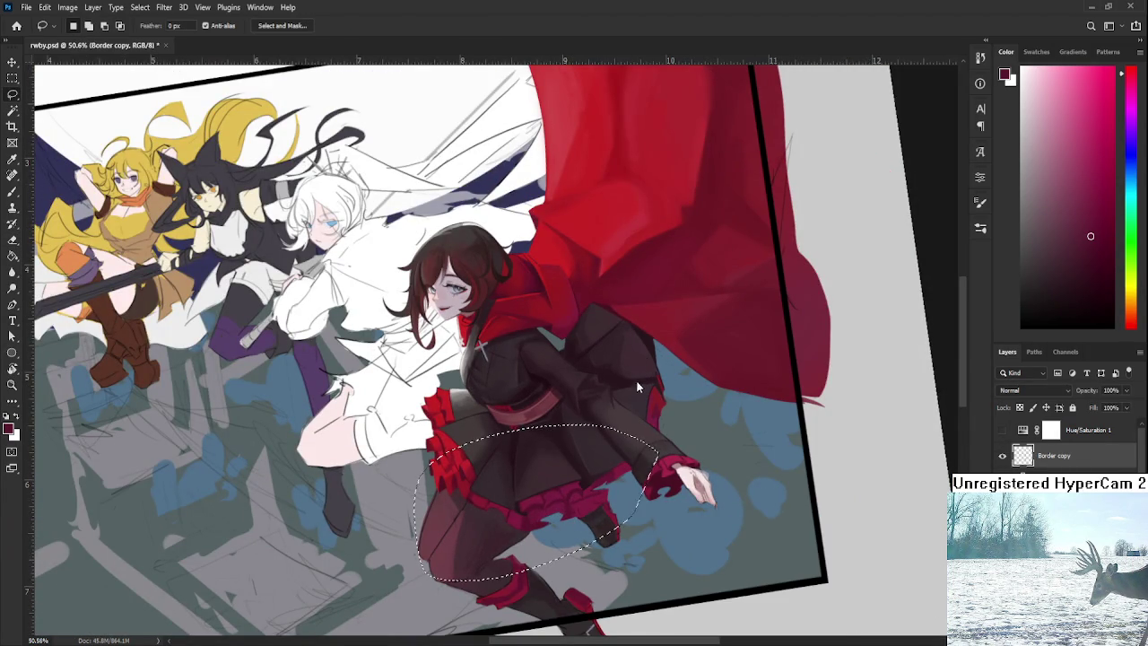
key("ctrl+j")
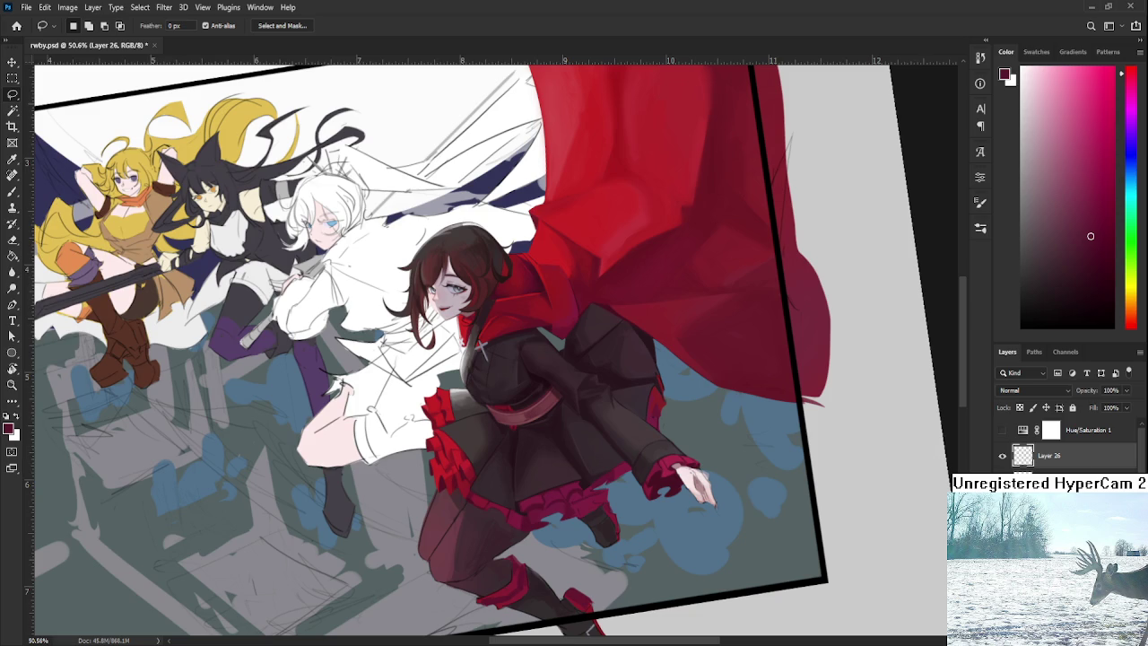
left_click_drag(1077, 468, 1067, 484)
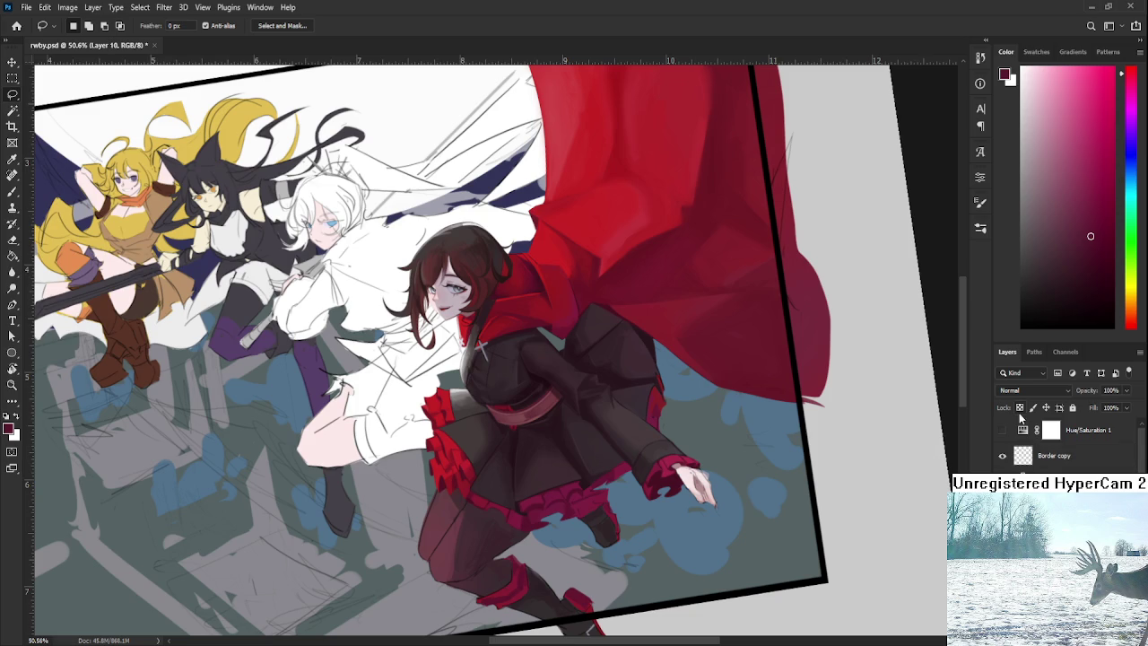
Step: Reshape the notch in the hem by erasing red and repainting its left edge
scroll(480, 518, "up", 2)
scroll(480, 518, "up", 2)
scroll(480, 517, "up", 1)
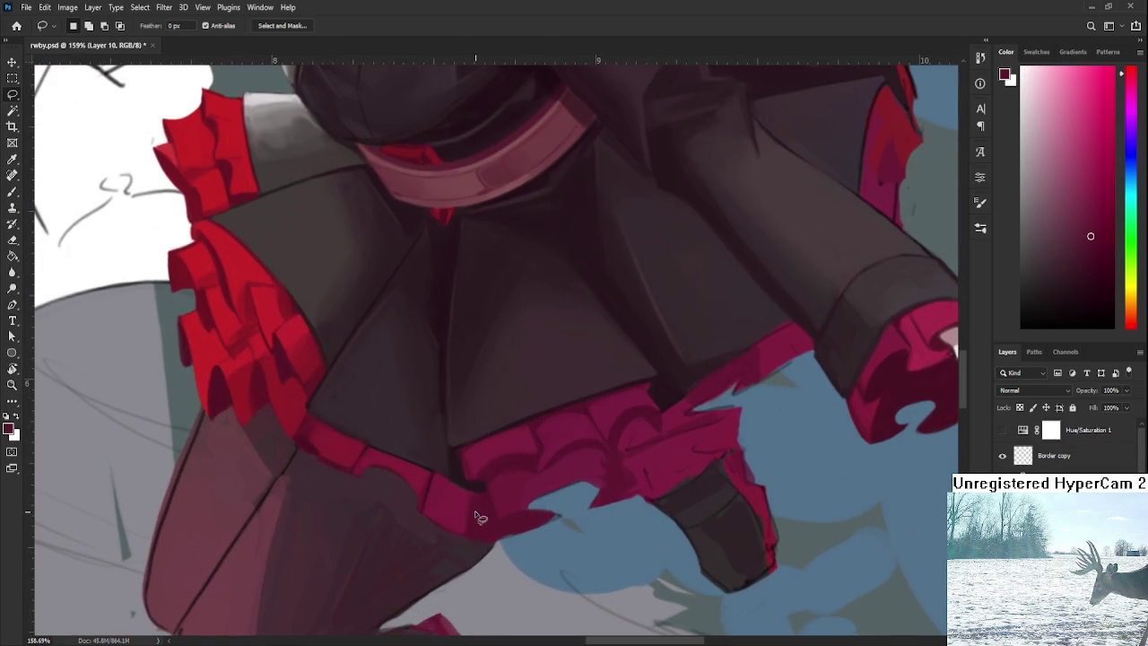
key("b")
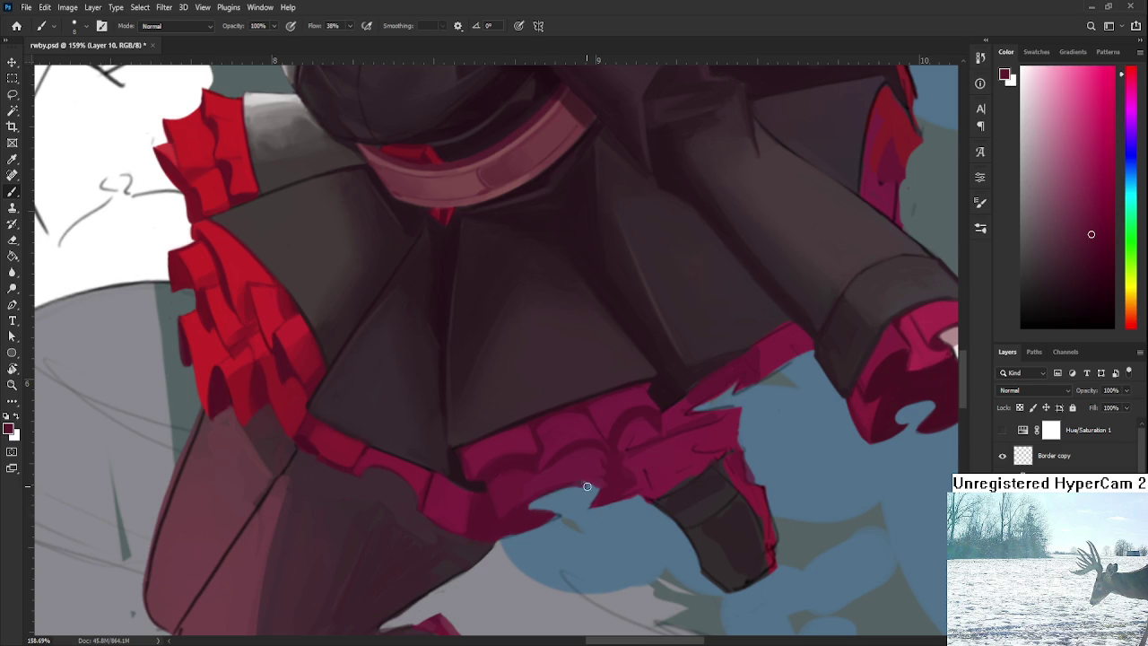
key("e")
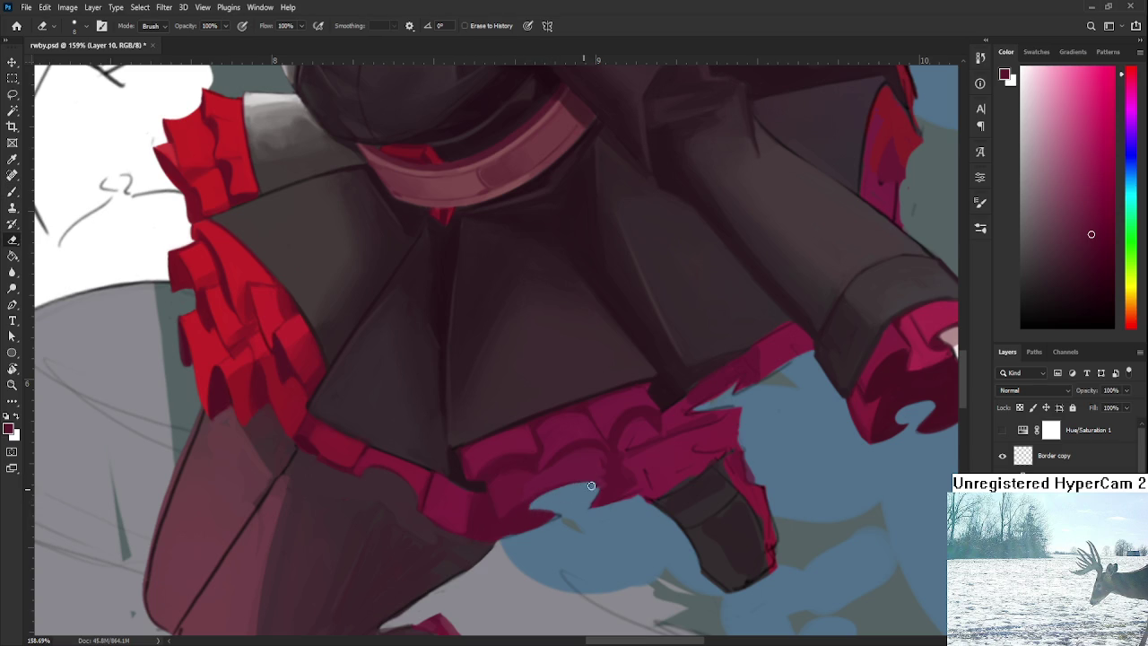
mouse_move(554, 504)
left_mouse_down()
mouse_move(538, 516)
mouse_move(568, 499)
mouse_move(530, 514)
left_mouse_up()
key("b")
left_click(526, 473, "alt")
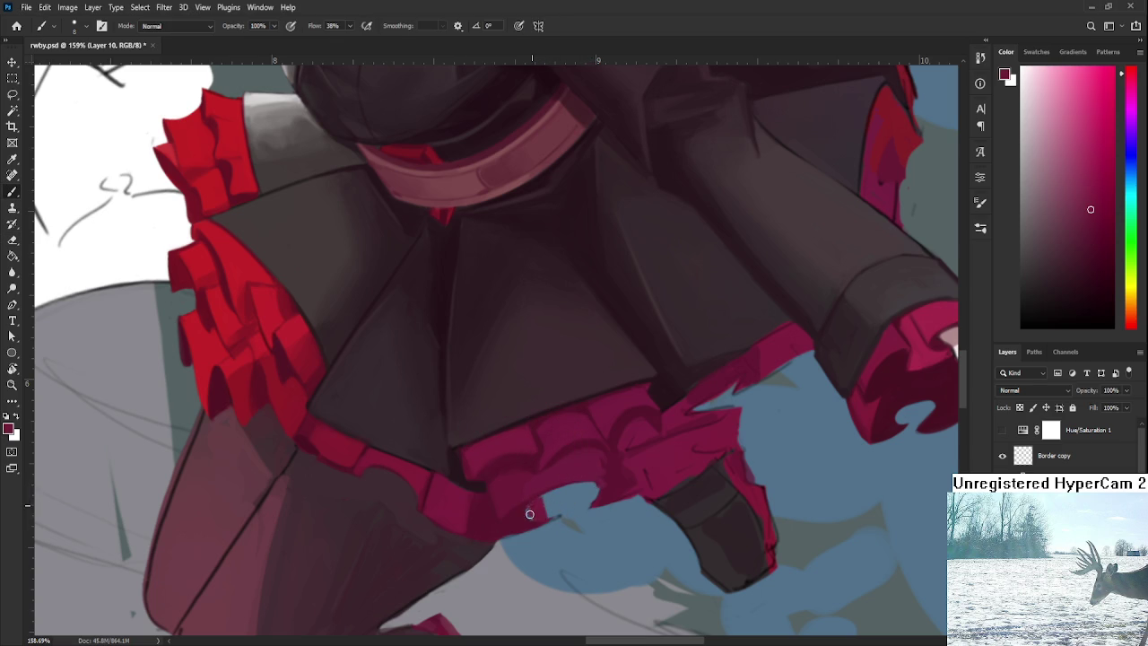
left_click(481, 515, "alt")
Step: Tidy the frill edge against the blue background with resampled hem reds and the Eraser
key("e")
key("b")
left_click(554, 472, "alt")
left_click(543, 511, "alt")
left_click(513, 487, "alt")
left_click(527, 509, "alt")
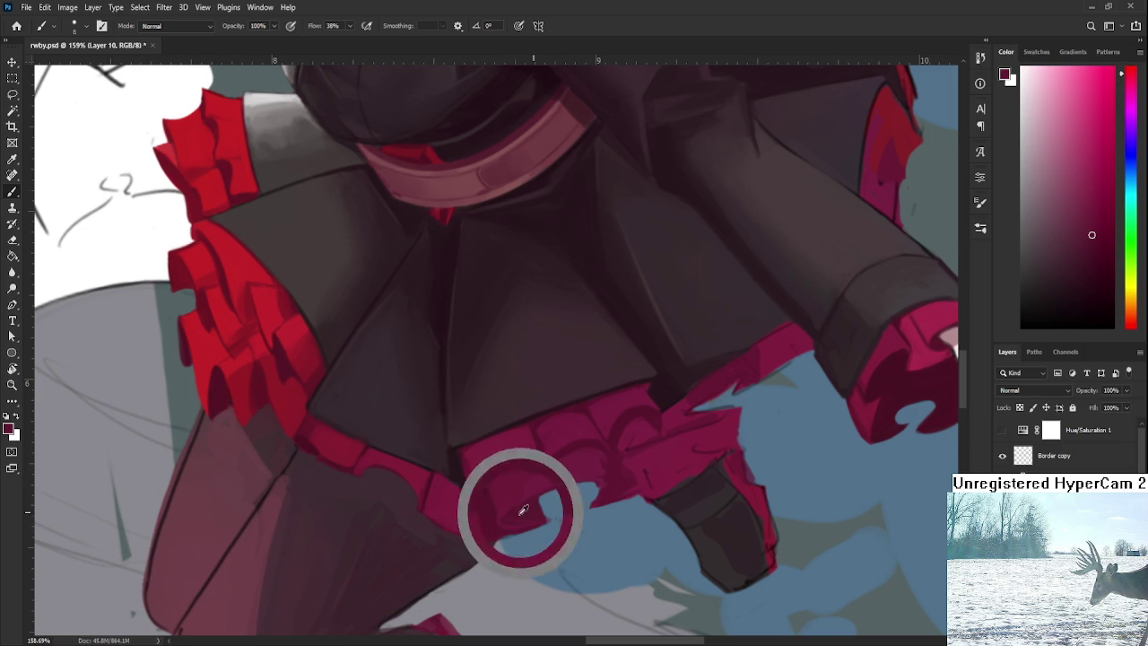
key("e")
left_click_drag(549, 509, 538, 499)
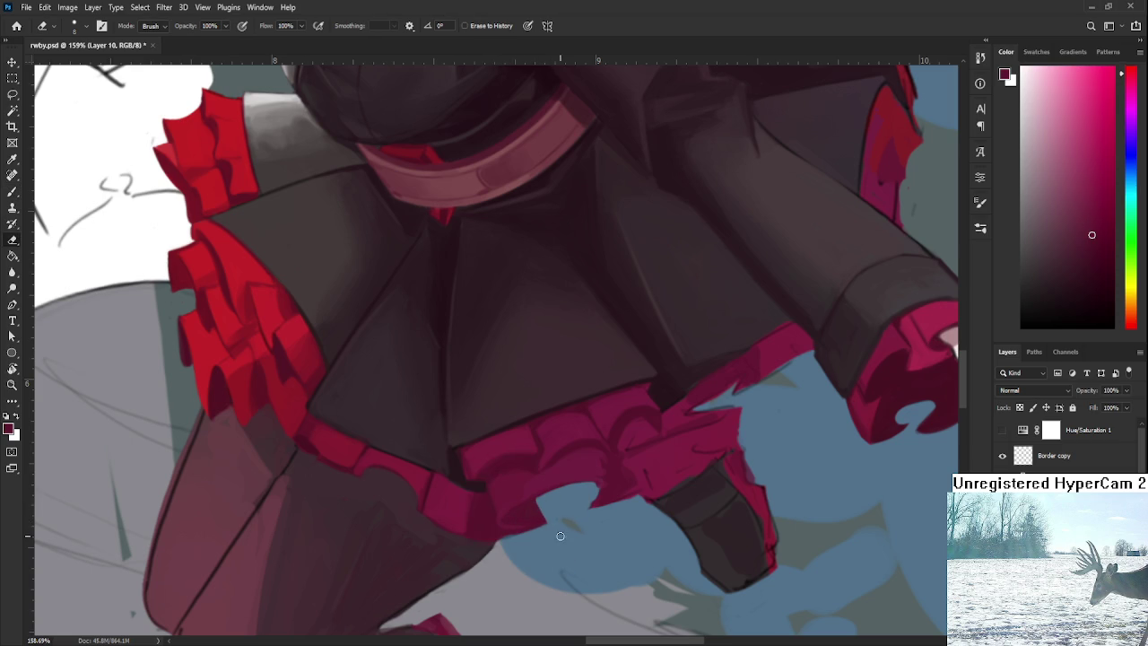
scroll(559, 535, "down", 2)
scroll(560, 535, "down", 2)
scroll(560, 534, "down", 2)
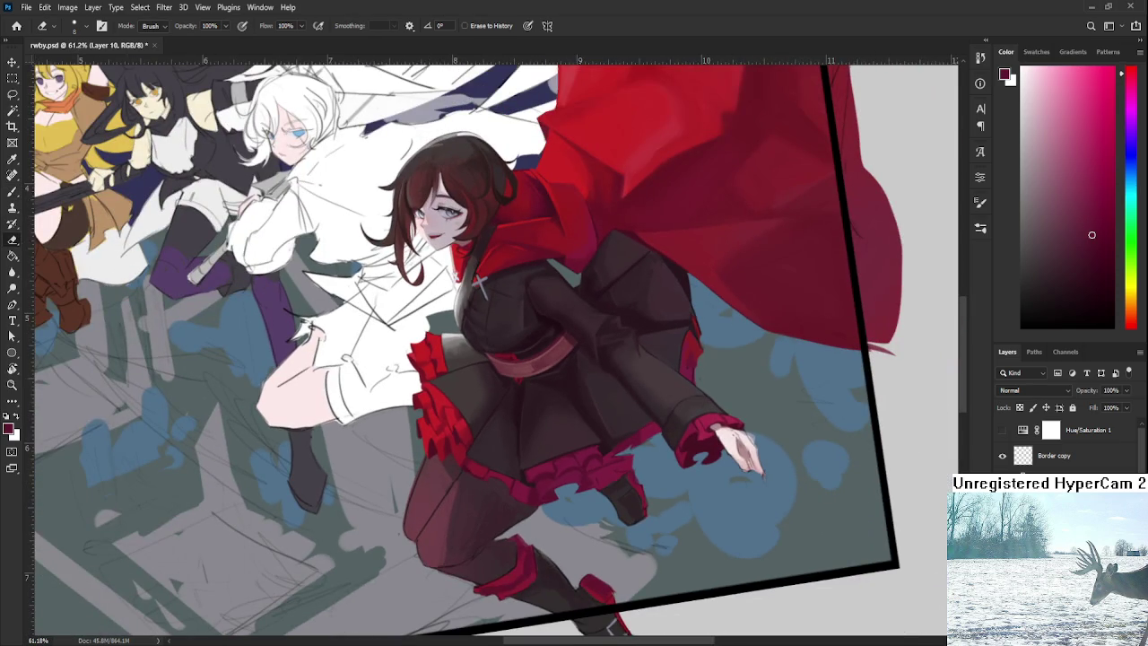
scroll(608, 510, "down", 1)
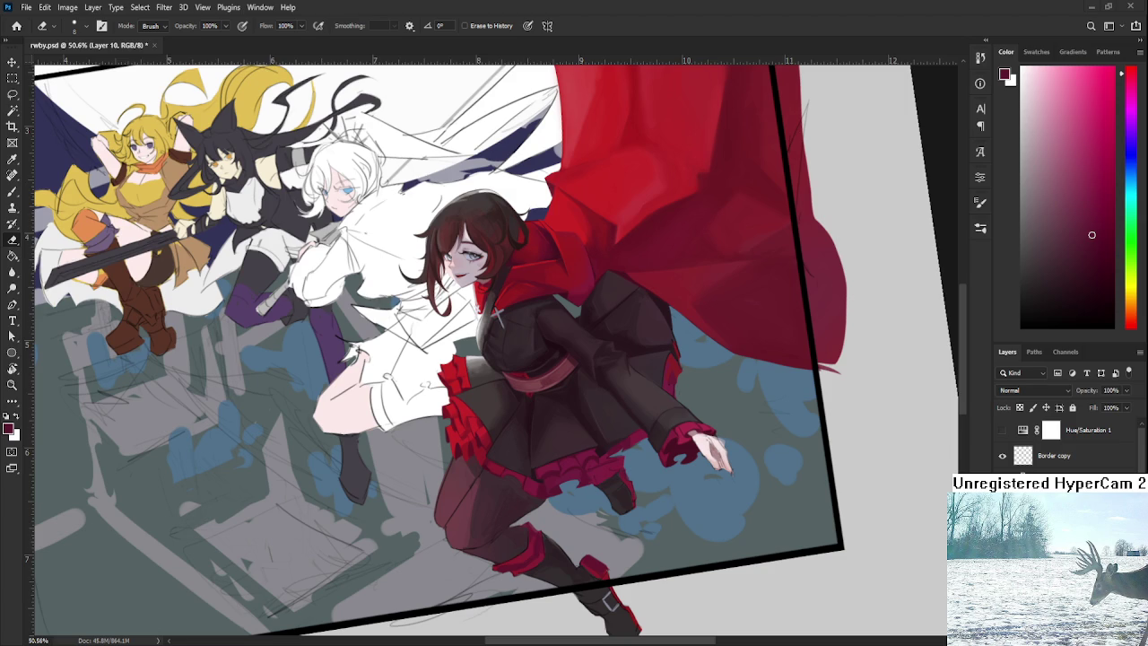
Step: Rotate the view to match the hem's angle and paint darker red folds on the frills
scroll(520, 463, "up", 4)
scroll(520, 462, "up", 3)
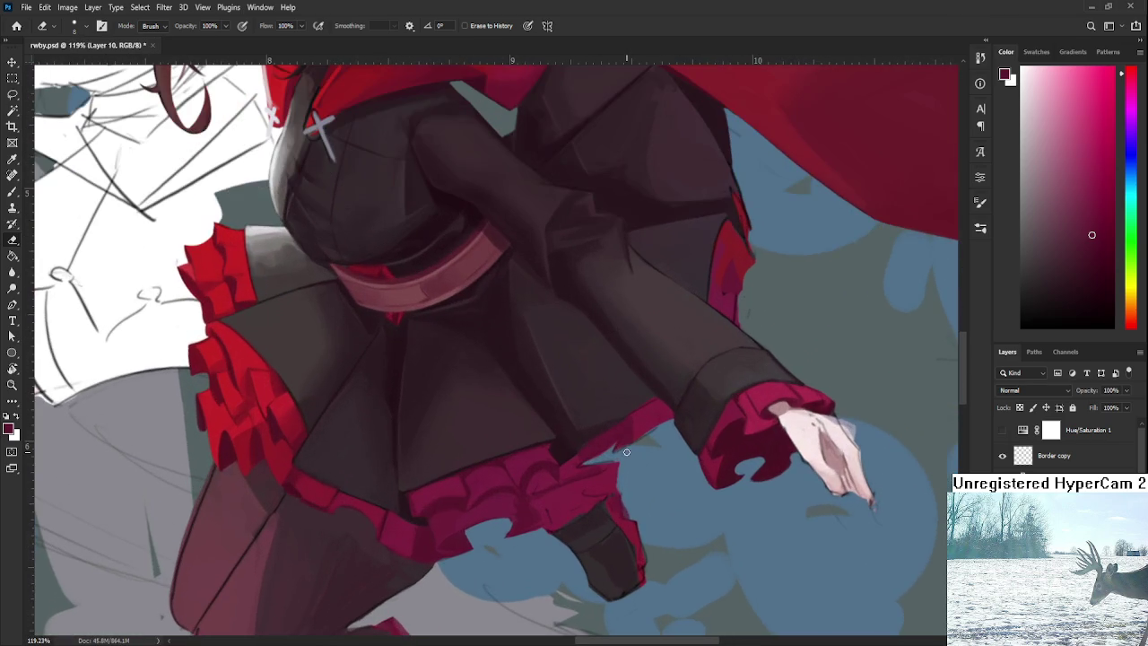
key("r")
left_click_drag(520, 462, 474, 474)
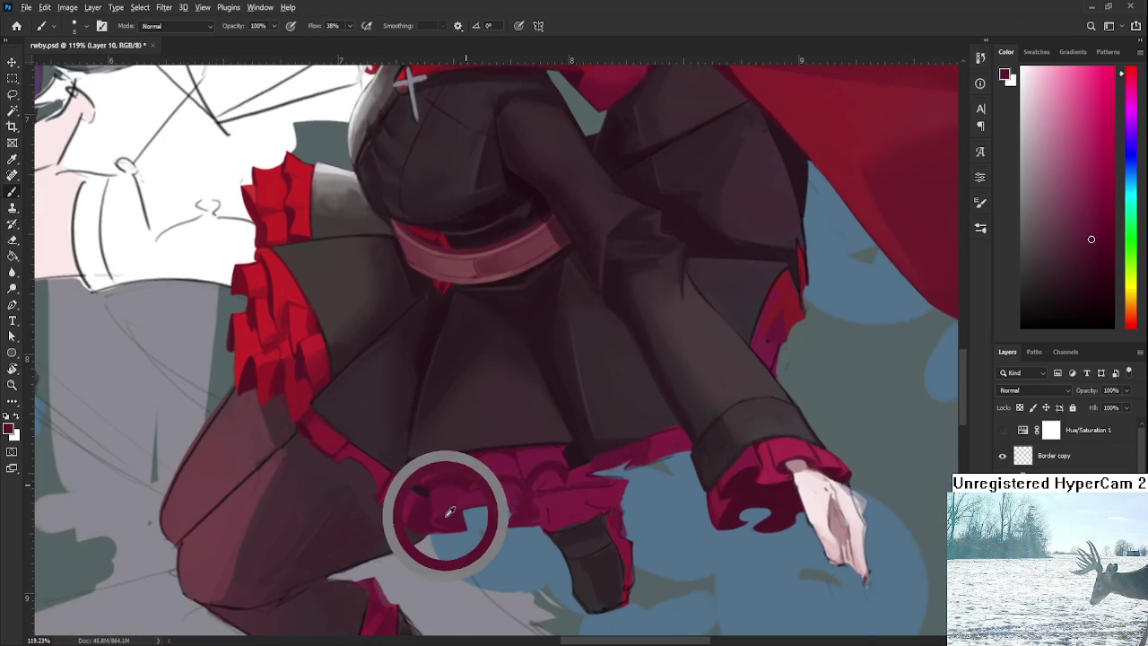
left_click(447, 498, "alt")
left_click(454, 500, "alt")
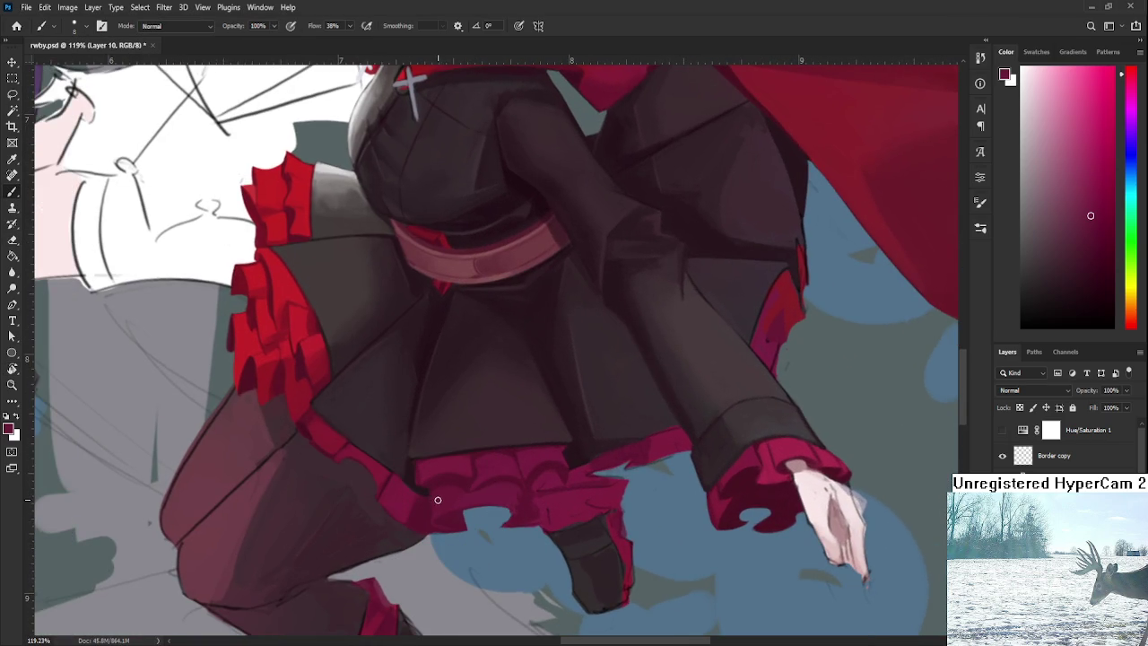
left_click(430, 502, "alt")
scroll(650, 426, "down", 3)
scroll(650, 425, "down", 3)
scroll(650, 425, "up", 3)
scroll(649, 425, "up", 2)
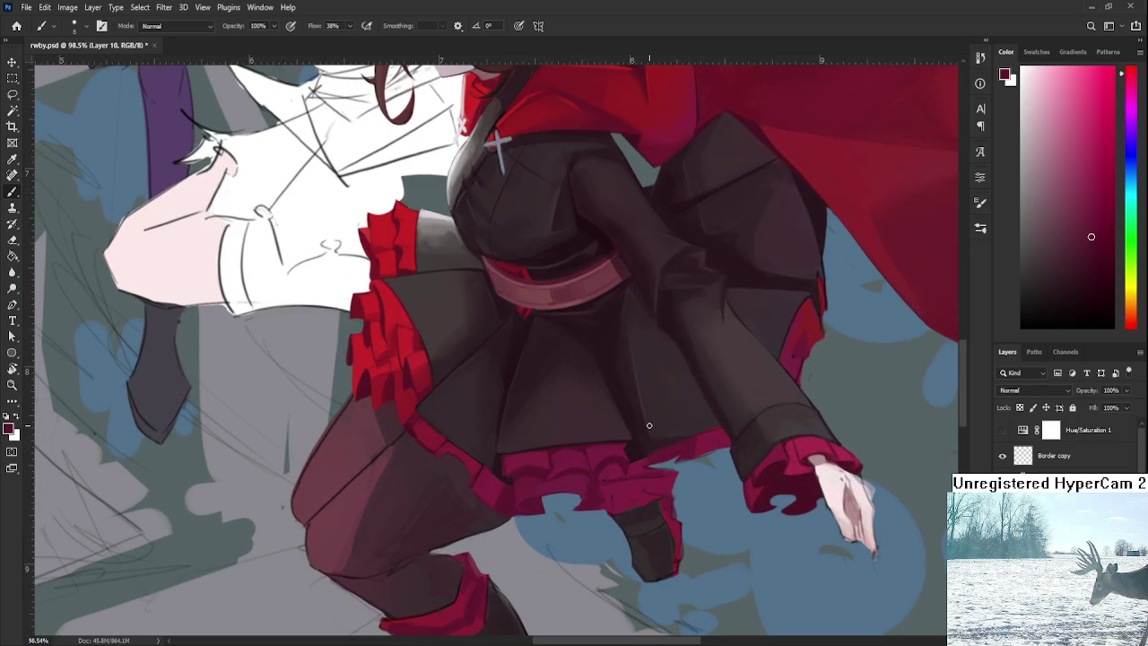
left_click_drag(544, 472, 533, 502)
left_click(516, 508, "alt")
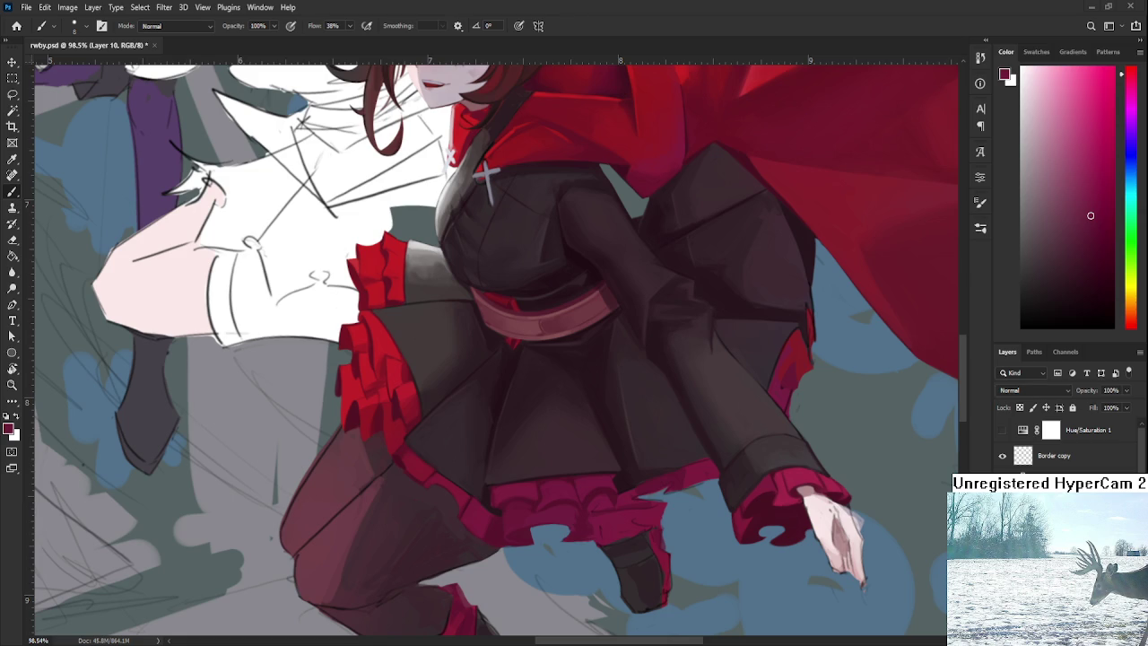
Step: Add further shading to the upper frills using freshly sampled, slightly darker reds
scroll(599, 404, "right", 2)
scroll(580, 422, "down", 3)
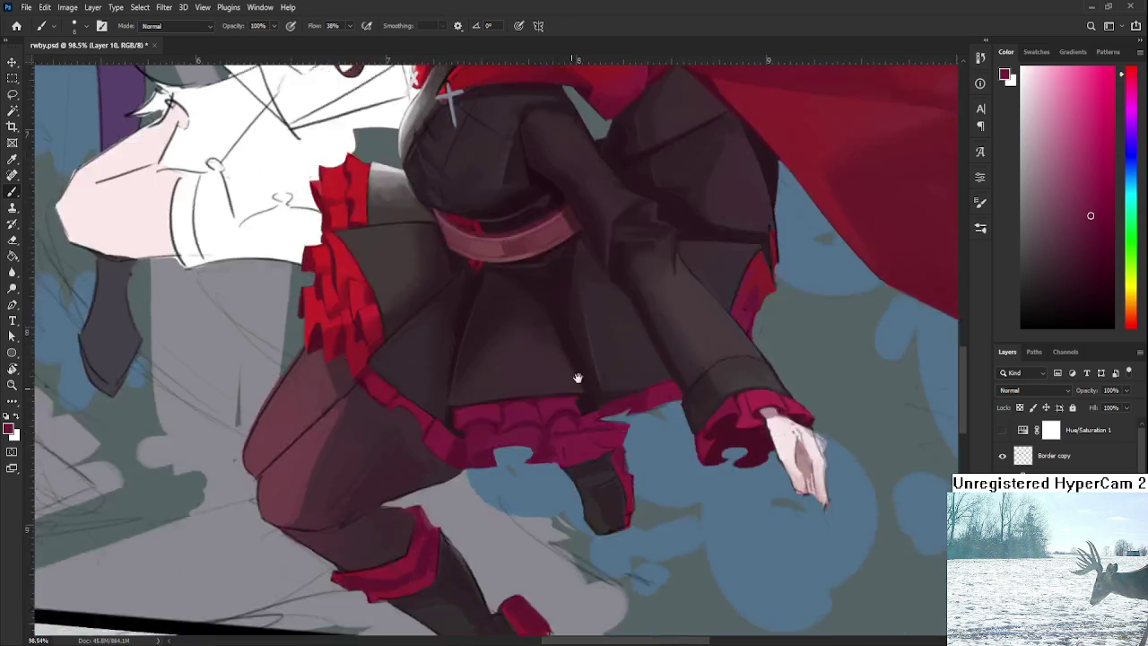
left_click(502, 408, "alt")
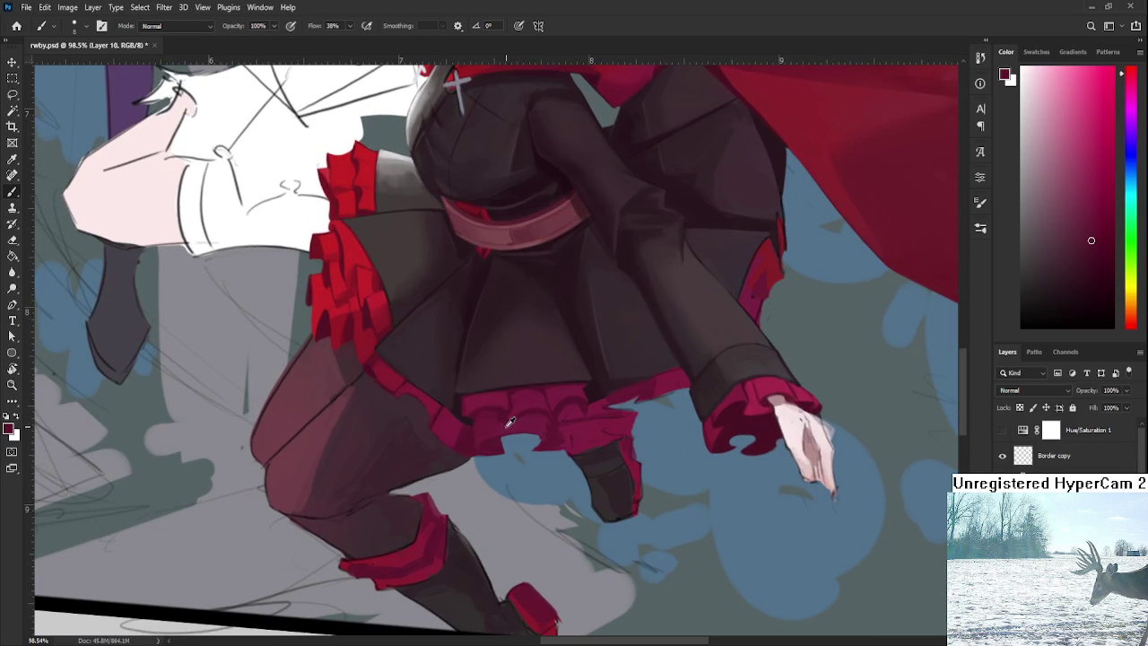
left_click(508, 411, "alt")
left_click(500, 420, "alt")
left_click(507, 410, "alt")
scroll(507, 410, "down", 3, "alt")
scroll(507, 410, "down", 2, "alt")
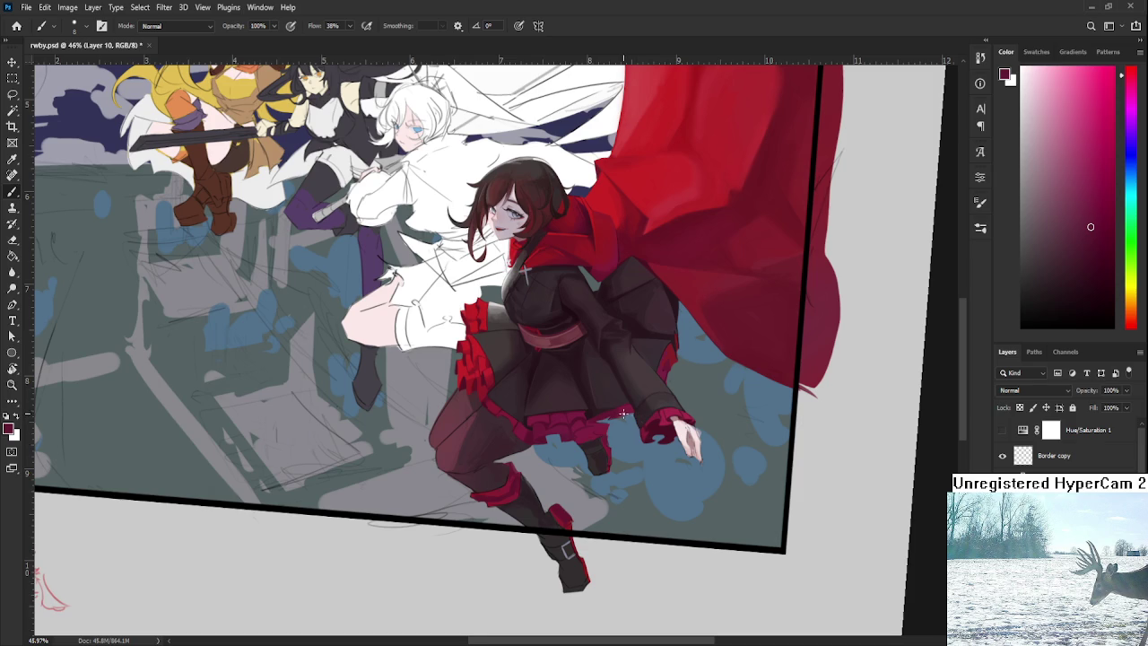
Step: Shade the upper hem ruffle with reds sampled from the frill at 38% brush flow
scroll(632, 419, "down", 2)
scroll(592, 404, "up", 2)
scroll(586, 399, "up", 3)
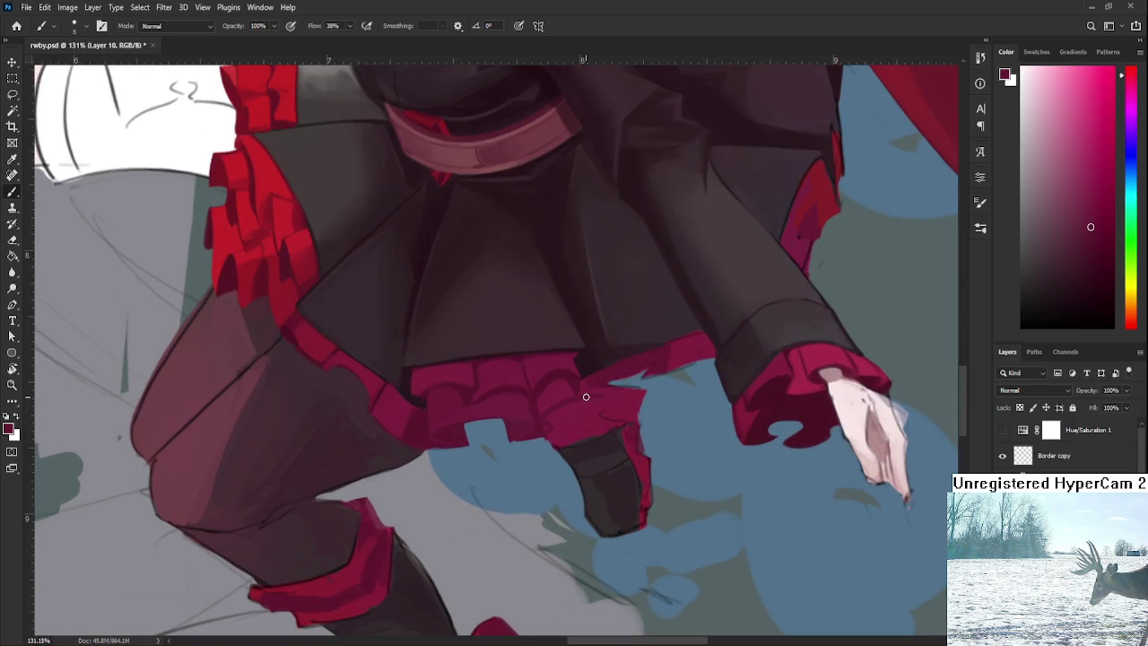
left_click(542, 425, "alt")
left_click(539, 431, "alt")
left_click(552, 395, "alt")
left_click(549, 395, "alt")
left_click(535, 394, "alt")
left_click(541, 409, "alt")
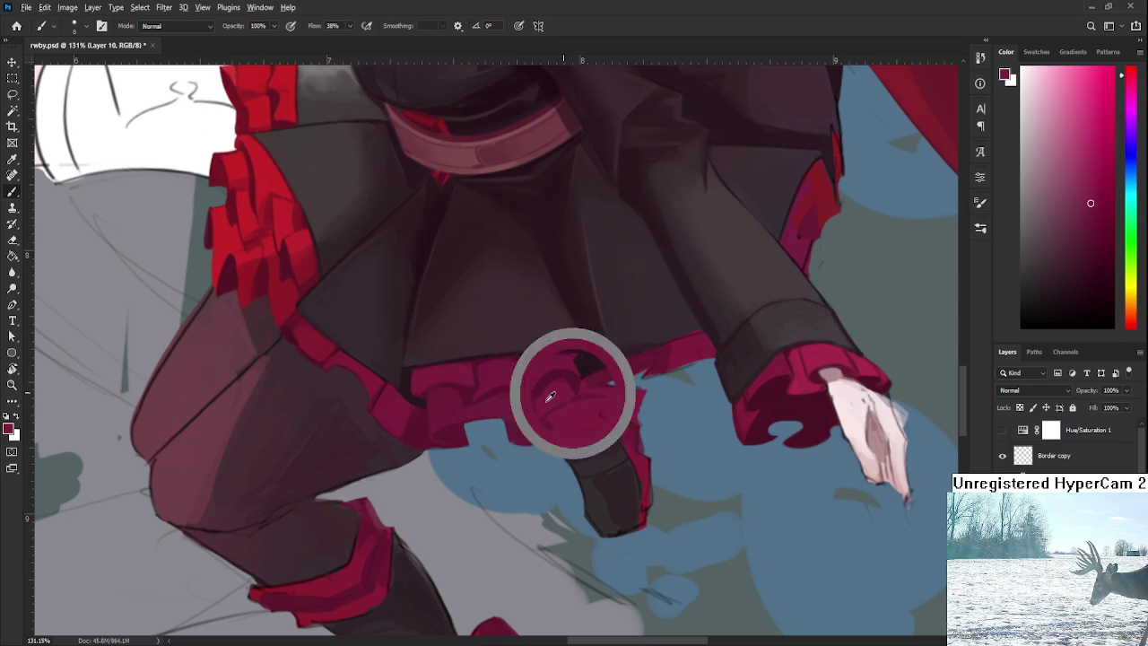
left_click(551, 394, "alt")
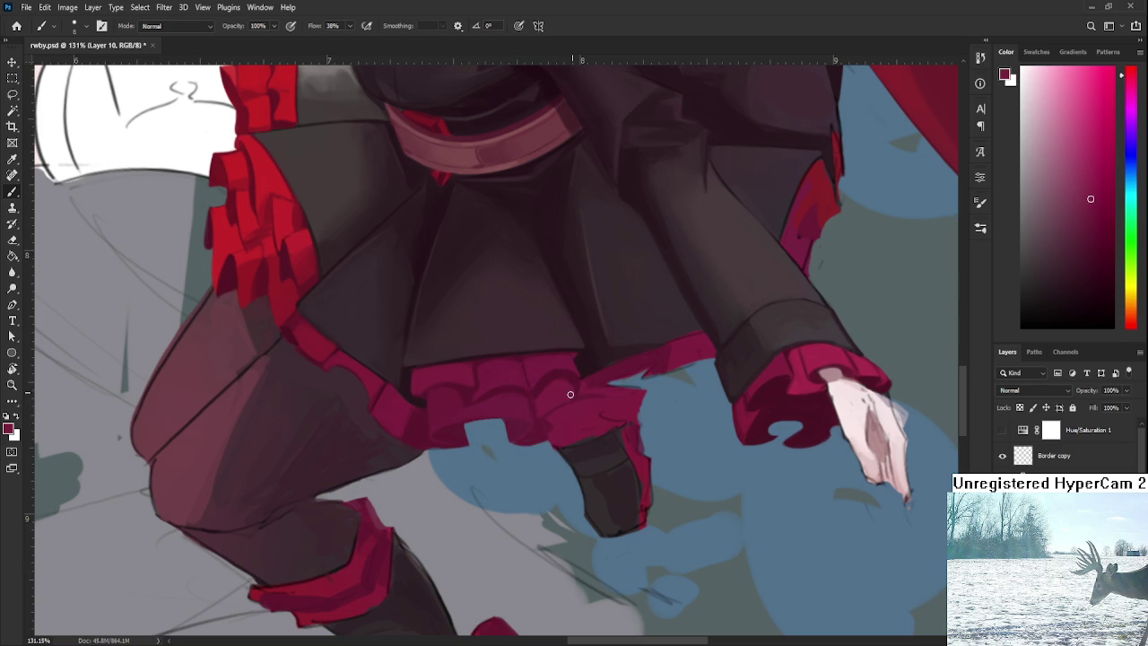
left_click(584, 398, "alt")
Step: Bring more of the hem into view and paint darker shading on the frill above the leg
scroll(611, 393, "down", 3)
scroll(601, 395, "down", 2)
scroll(588, 396, "down", 1)
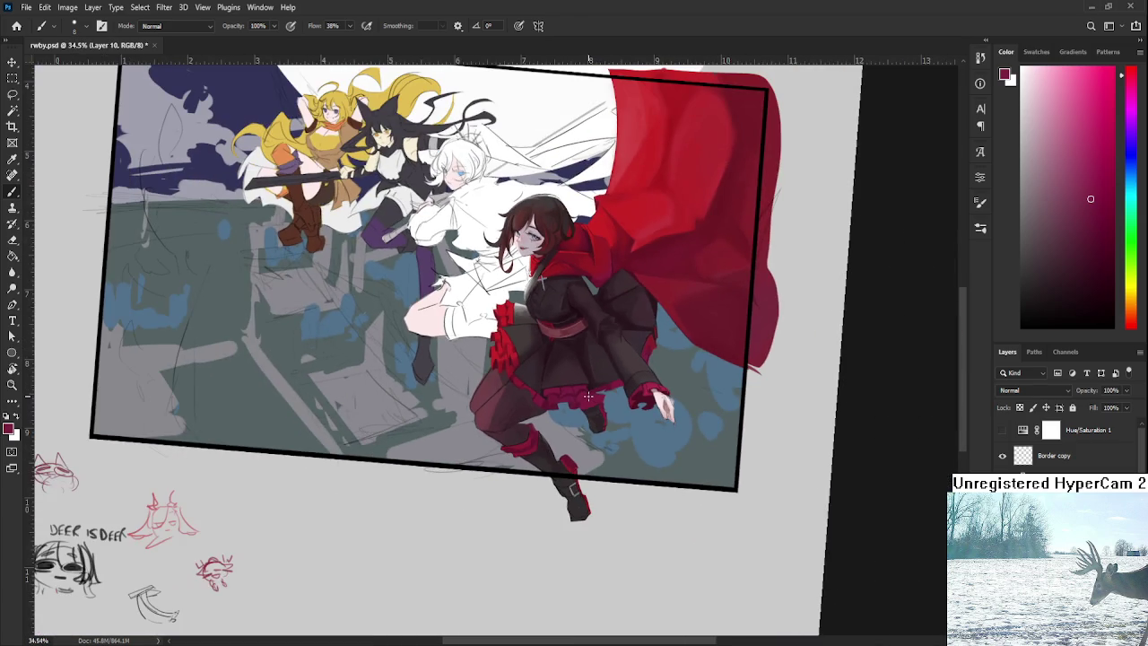
scroll(588, 396, "down", 1)
scroll(583, 393, "up", 3)
scroll(558, 387, "up", 2)
mouse_move(648, 499)
left_mouse_down()
mouse_move(630, 460)
mouse_move(597, 483)
left_mouse_up()
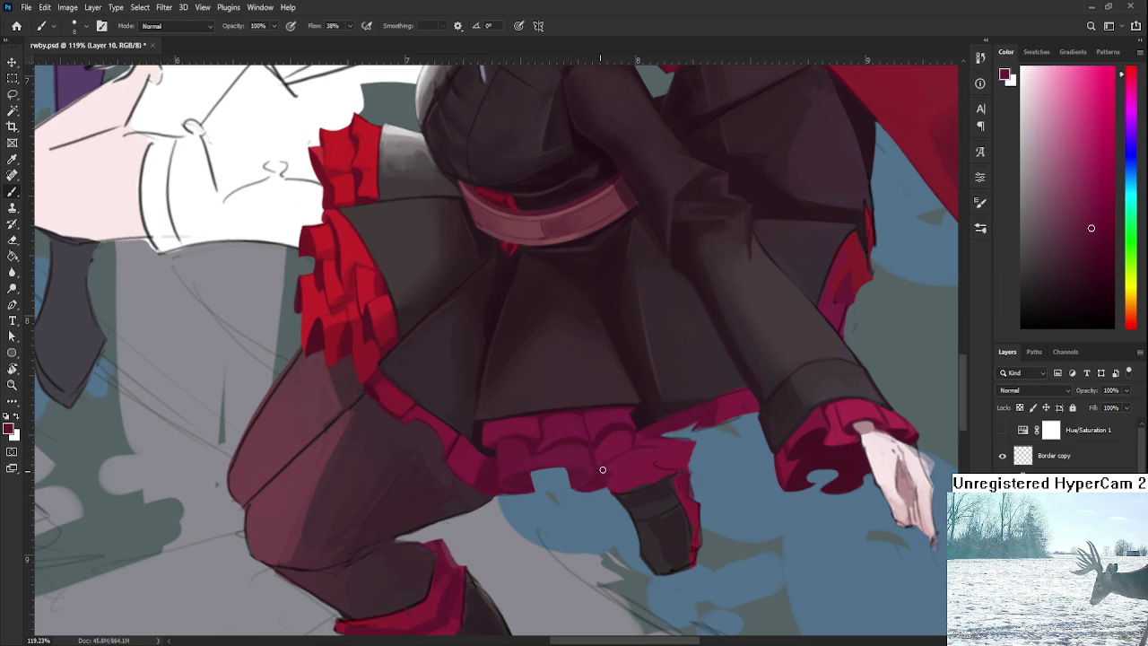
left_click(615, 470, "alt")
left_click(617, 426, "alt")
left_click_drag(616, 473, 628, 492)
Step: Build darker fold shapes across the hem ruffle, alternating lighter and shadow reds
left_click(658, 481, "alt")
left_click(650, 480, "alt")
left_click(679, 465, "alt")
left_click(675, 467, "alt")
left_click(654, 452, "alt")
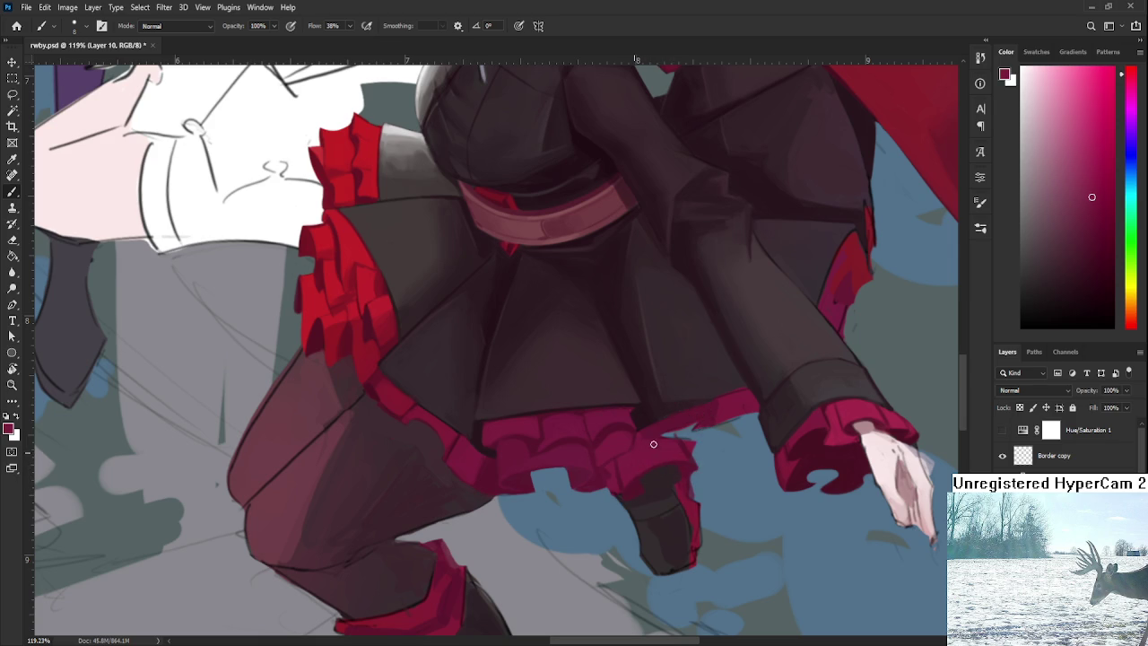
left_click(611, 467, "alt")
left_click(617, 466, "alt")
left_click(606, 475, "alt")
left_click(590, 495, "alt")
left_click(613, 471, "alt")
left_click(598, 478, "alt")
left_click(610, 475, "alt")
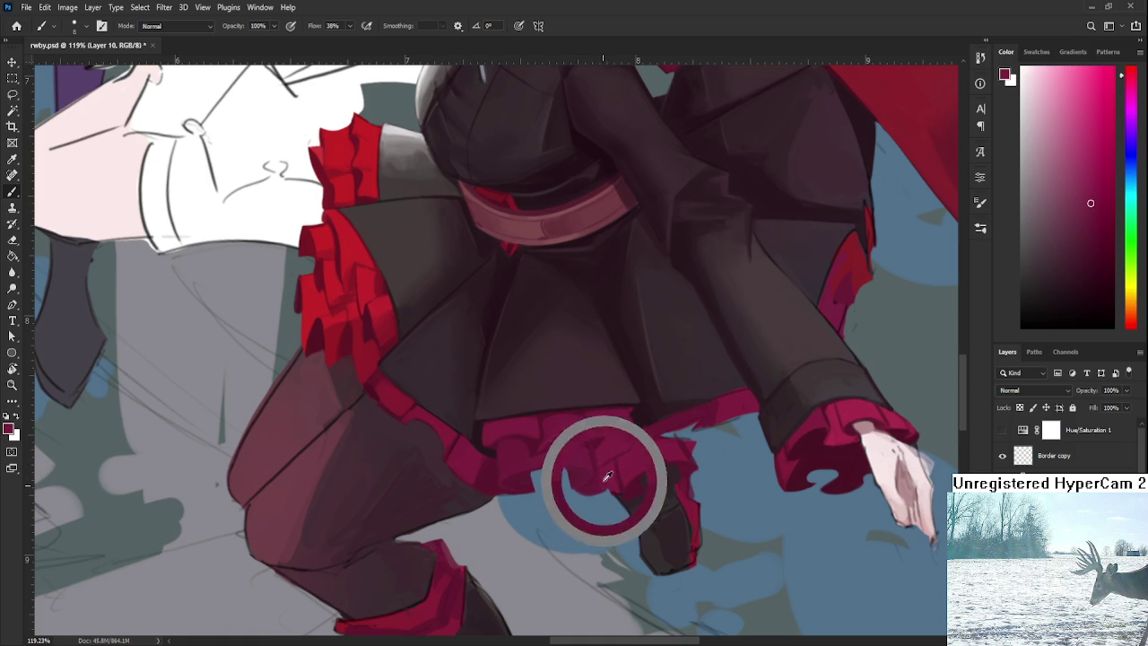
left_click(608, 480, "alt")
Step: Erase stray paint and touch up the frill with resampled crimson
key("e")
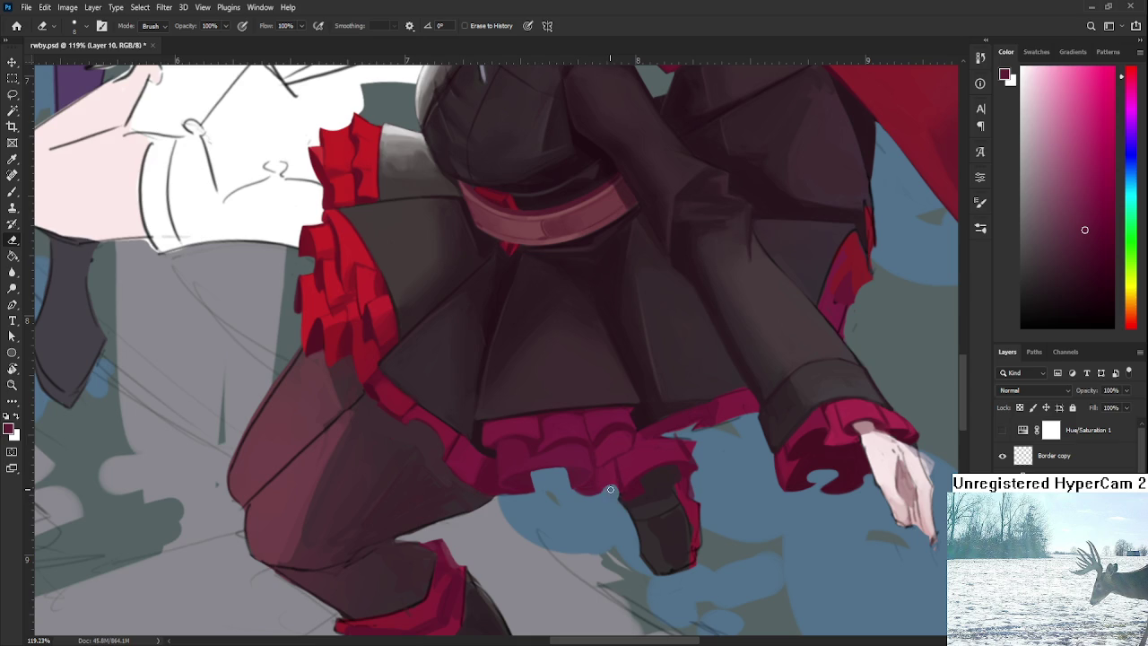
key("b")
left_click(617, 495, "alt")
key("e")
key("b")
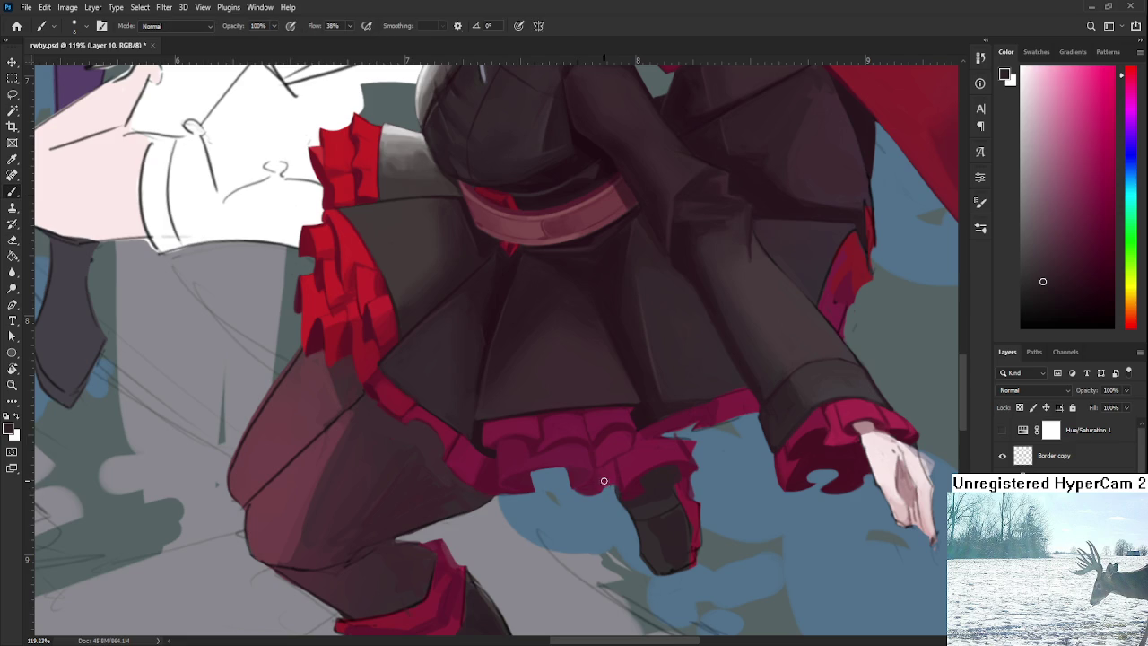
left_click(594, 441, "alt")
left_click(601, 481, "alt")
left_click(616, 446, "alt")
scroll(562, 286, "down", 2)
scroll(562, 286, "down", 2)
scroll(562, 286, "down", 1)
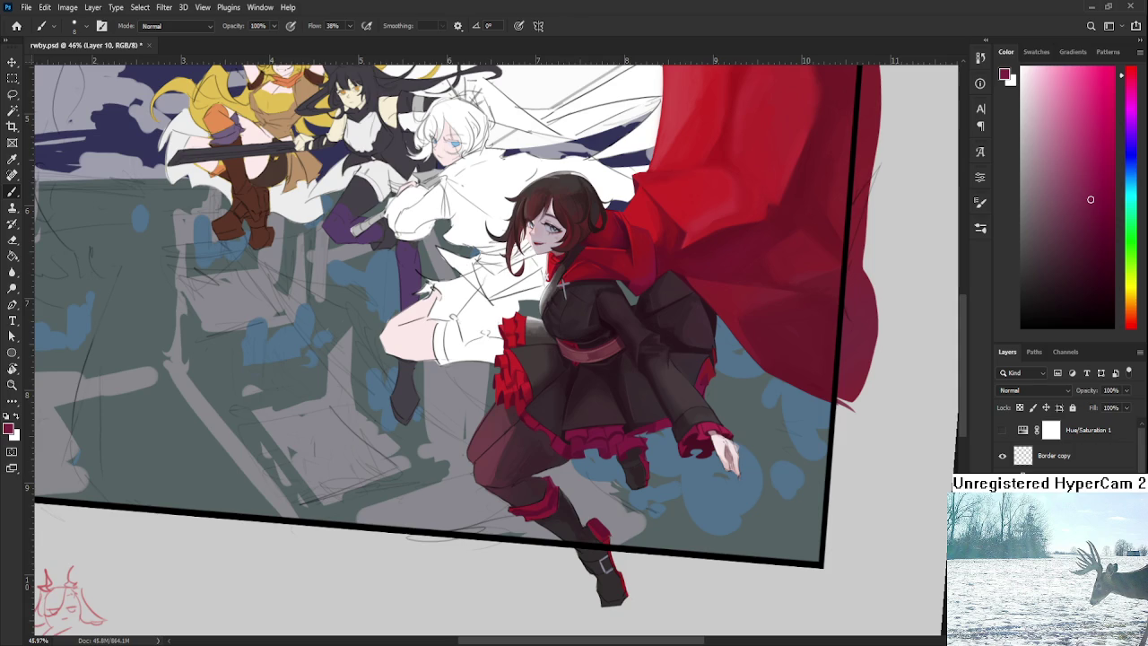
scroll(628, 448, "up", 3)
Step: Trim and repaint the frill edge above Ruby's boot, darkening the fold over her leg
scroll(615, 423, "up", 3)
scroll(615, 422, "up", 1)
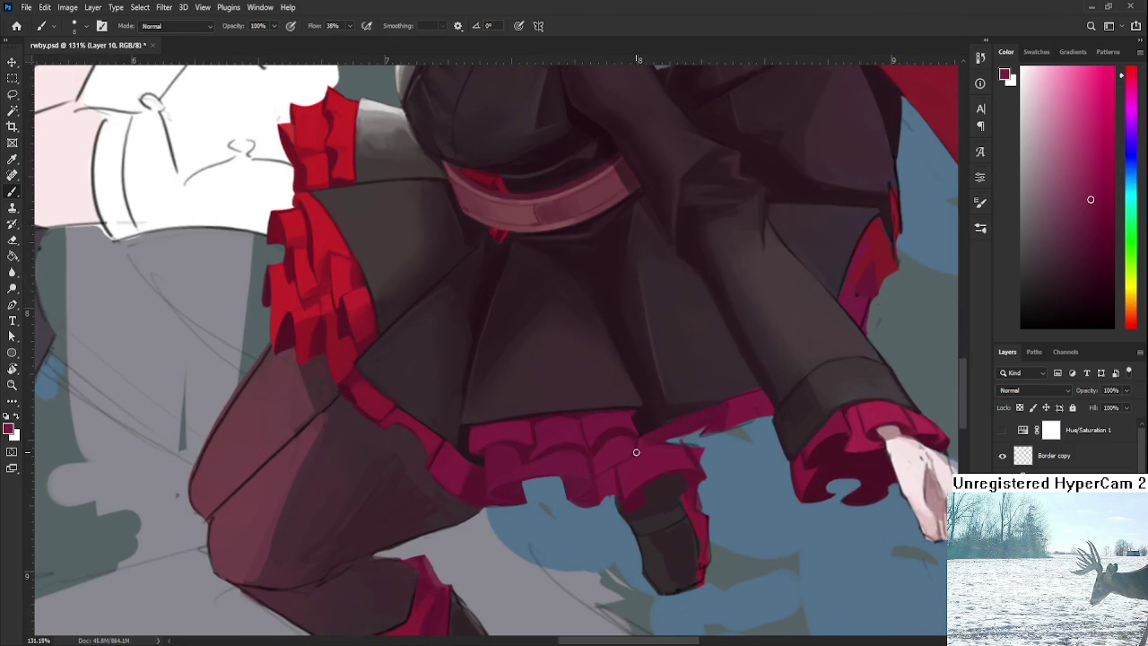
left_click(492, 427, "alt")
key("e")
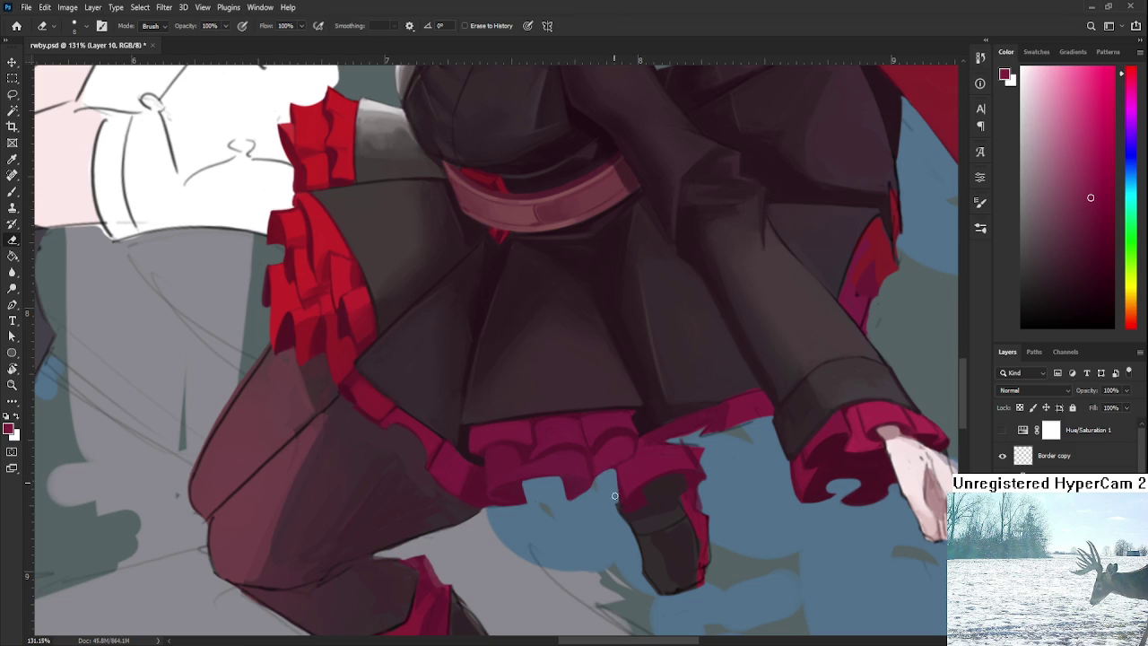
key("b")
left_click(636, 493, "alt")
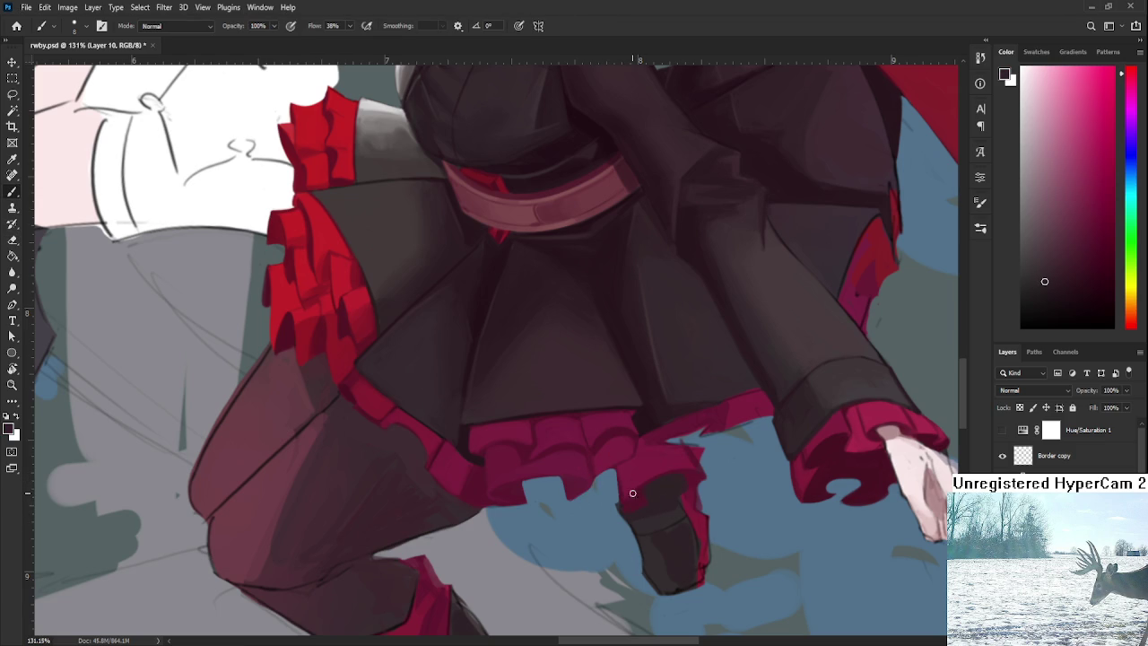
key("e")
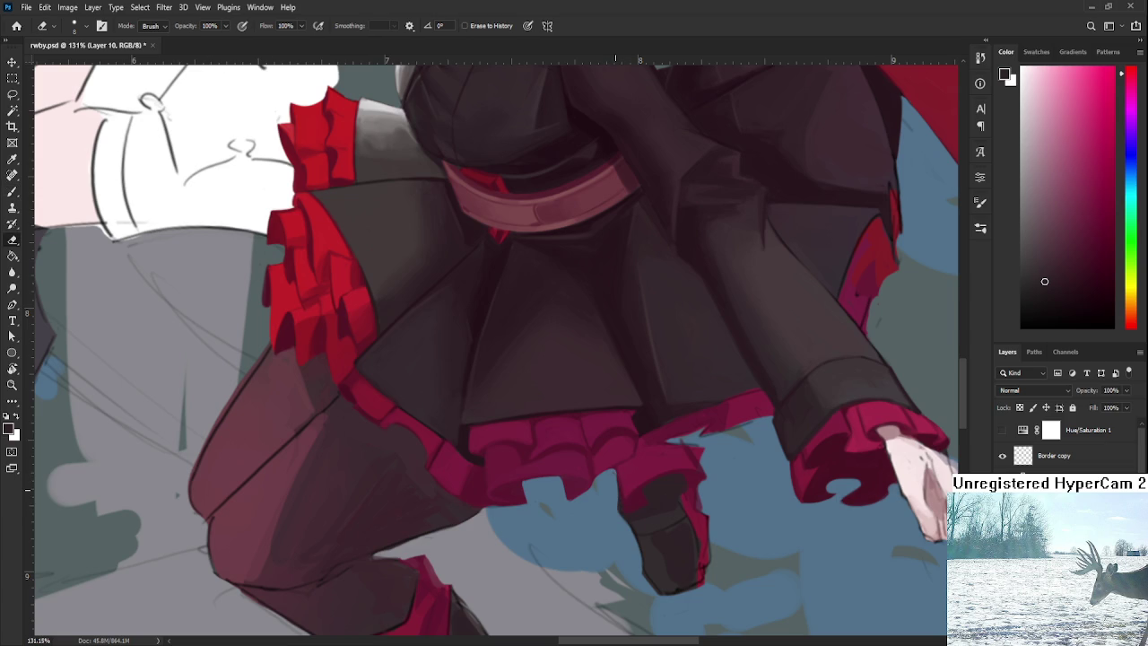
scroll(646, 479, "down", 3)
Step: Zoom in on the hem frills and sample the frill's red with the Brush tool
scroll(646, 478, "down", 2)
scroll(646, 471, "up", 3)
scroll(646, 467, "up", 3)
key("b")
left_click_drag(587, 402, 623, 470)
left_click(617, 461, "alt")
Step: Paint dark creases into the upper frills, alternating brighter and darker sampled reds
left_click(625, 485, "alt")
left_click(631, 493, "alt")
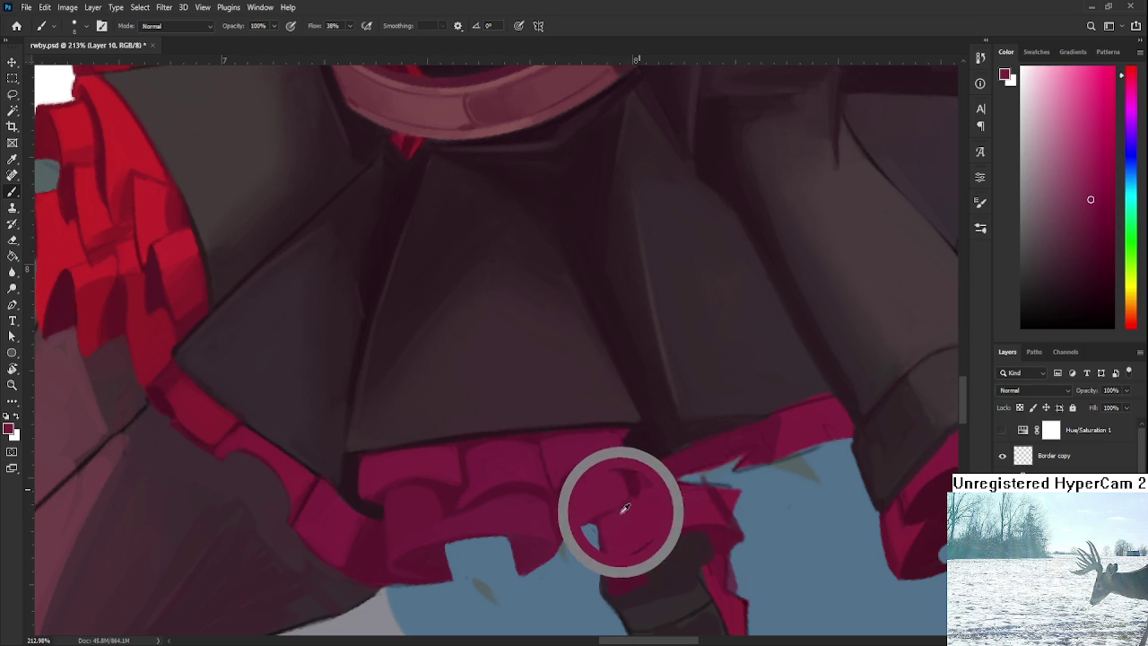
left_click(602, 468, "alt")
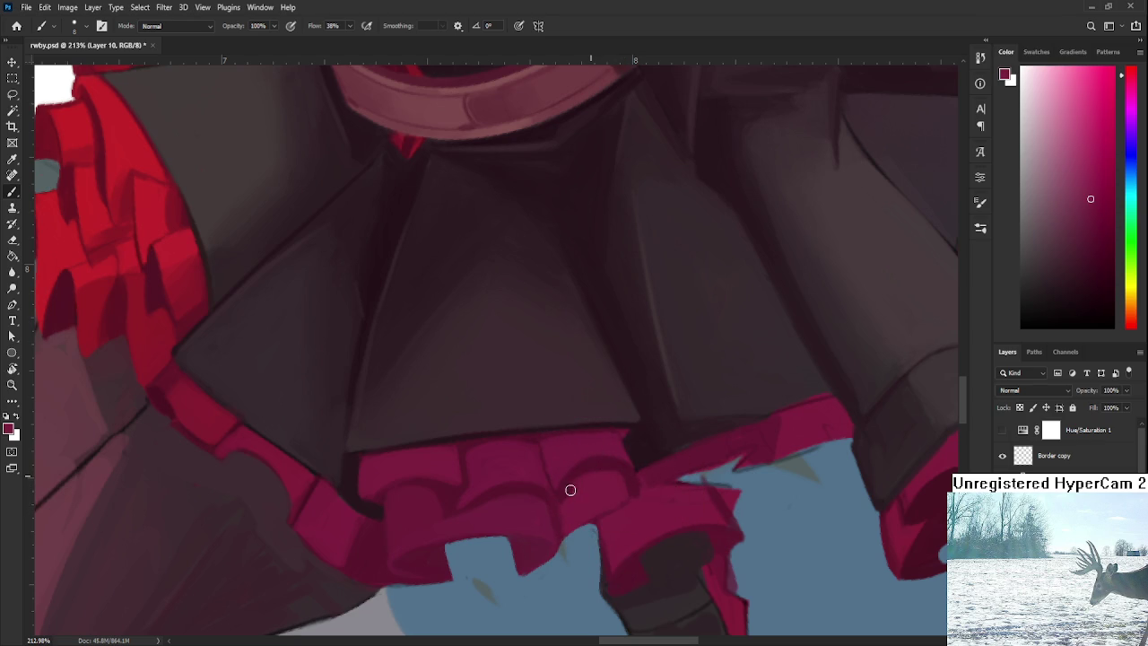
left_click(621, 482, "alt")
left_click_drag(621, 481, 608, 487)
left_click(617, 520, "alt")
left_click(630, 503, "alt")
Step: Shade the lower ruffles, re-sampling the frill red between light and dark strokes
left_click(619, 477, "alt")
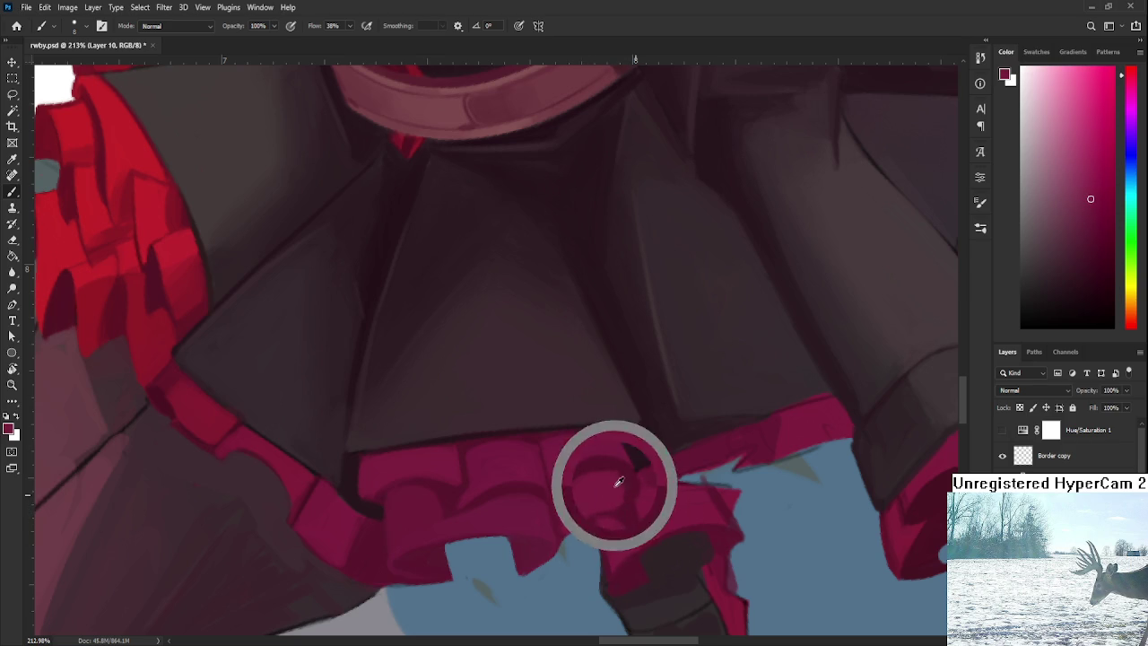
left_click(636, 513, "alt")
left_click(625, 503, "alt")
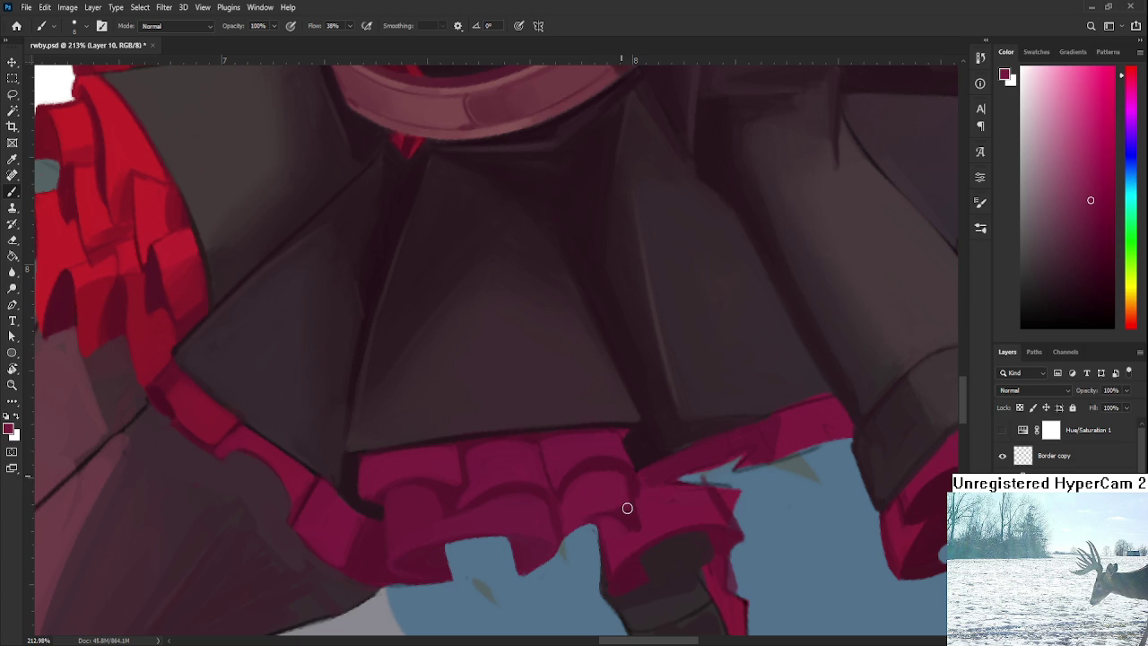
left_click(628, 516, "alt")
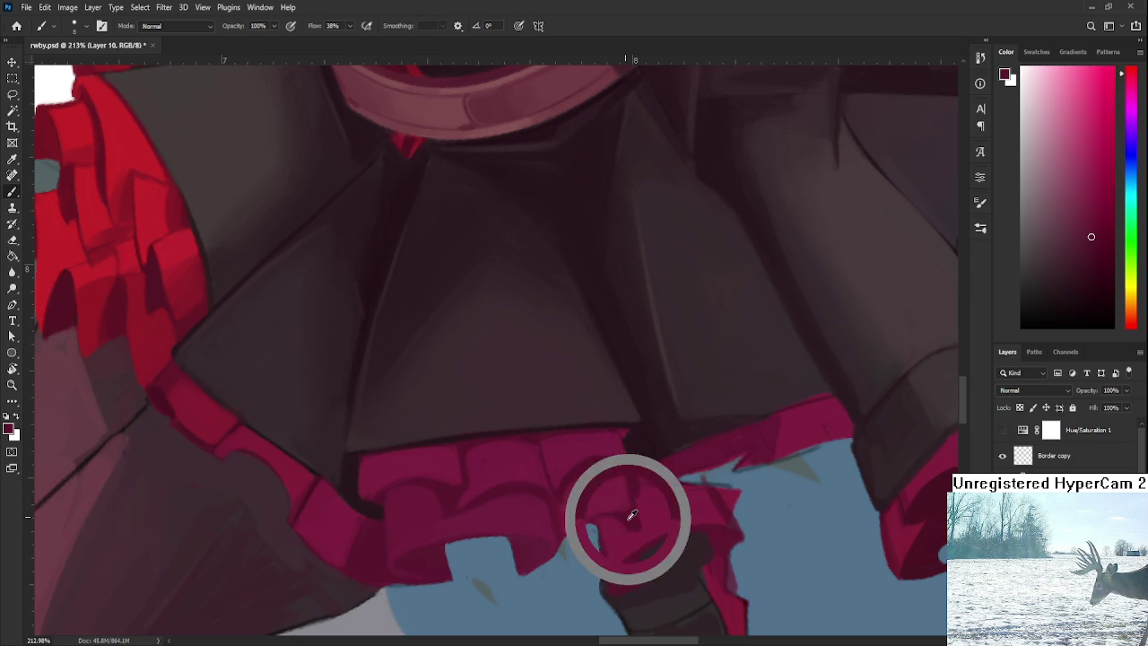
left_click(585, 526, "alt")
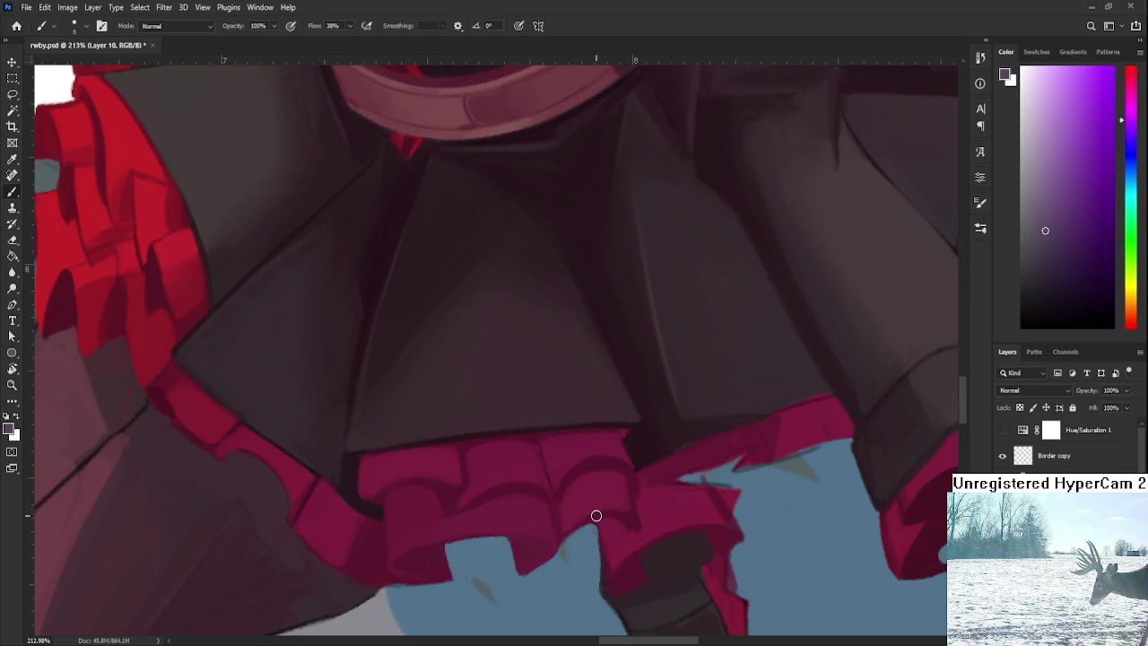
Step: Erase stray paint, then deepen the folds with darker pink-red shades
key("e")
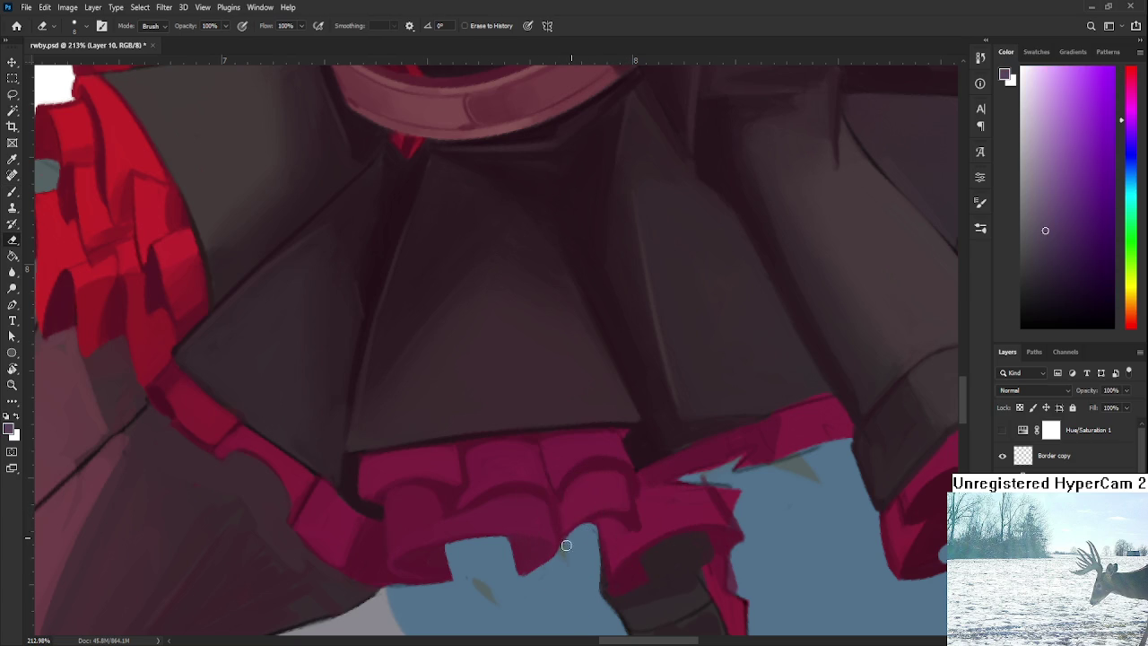
key("b")
left_click(645, 500, "alt")
left_click(625, 470, "alt")
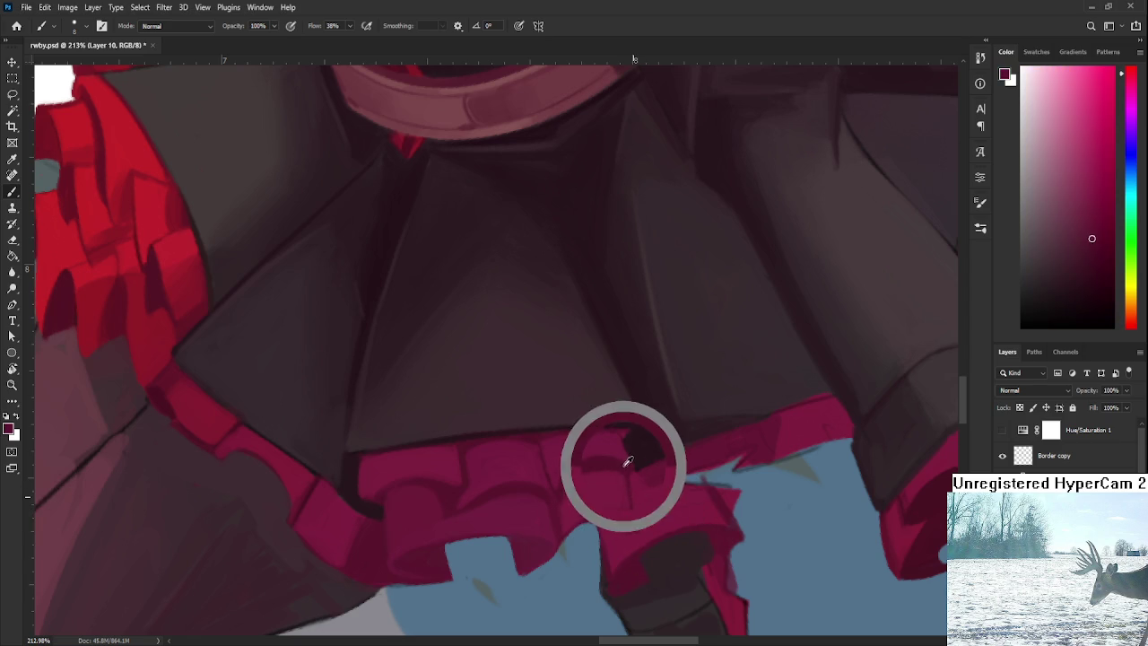
left_click(642, 532, "alt")
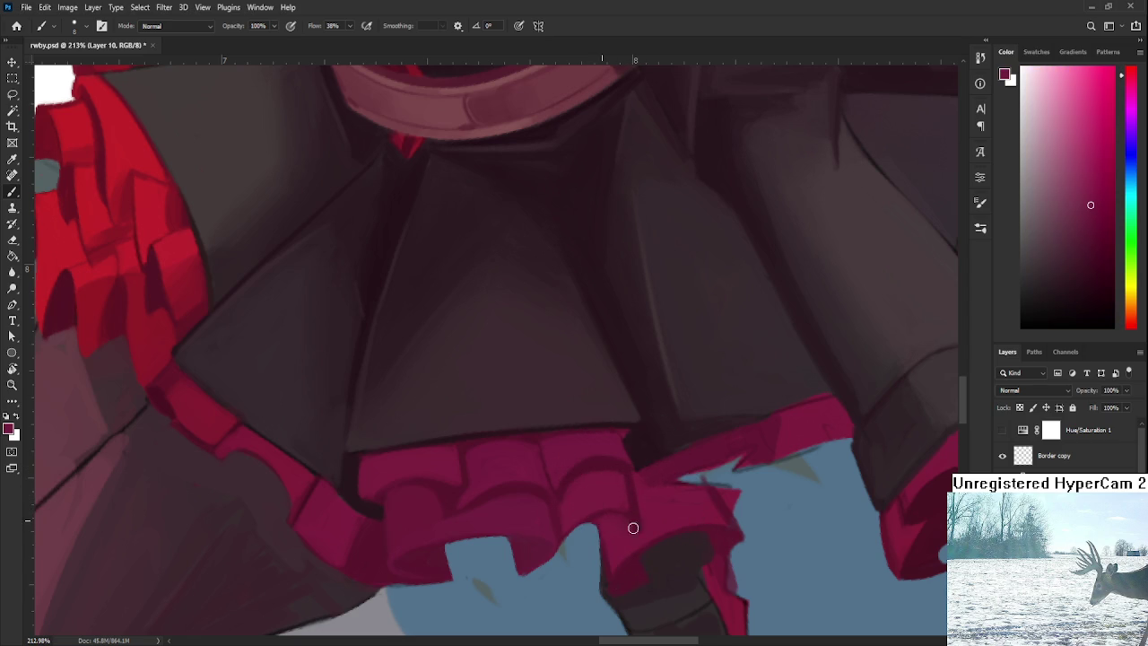
left_click(628, 468, "alt")
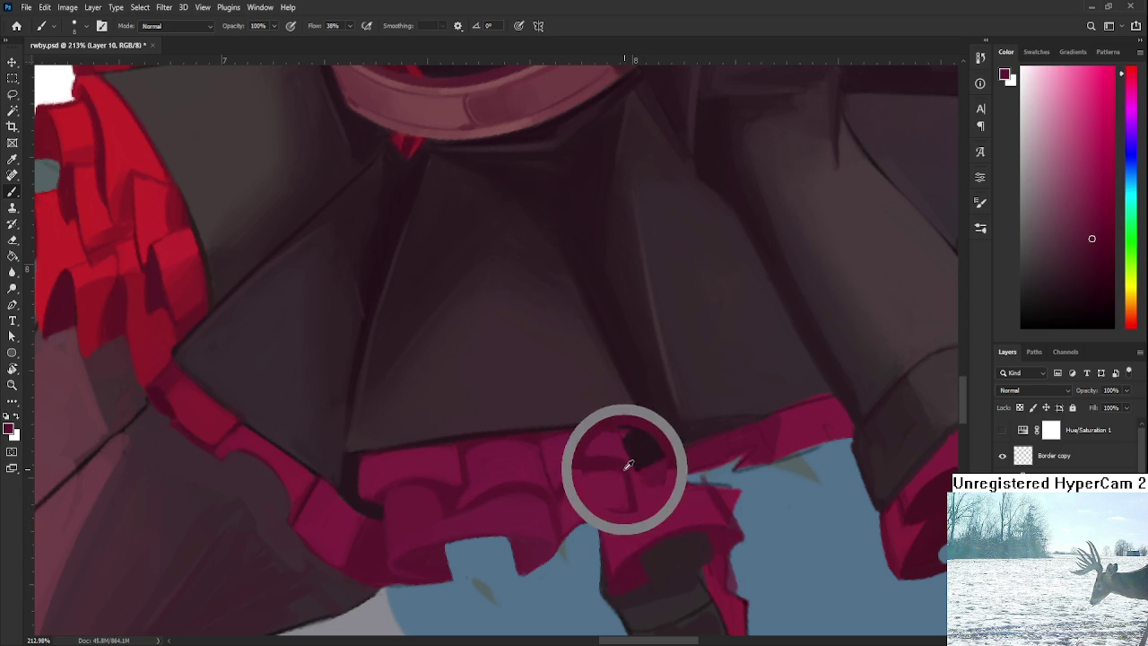
Step: Move further along the frills and add light and dark crease shading there
left_click_drag(646, 477, 618, 492)
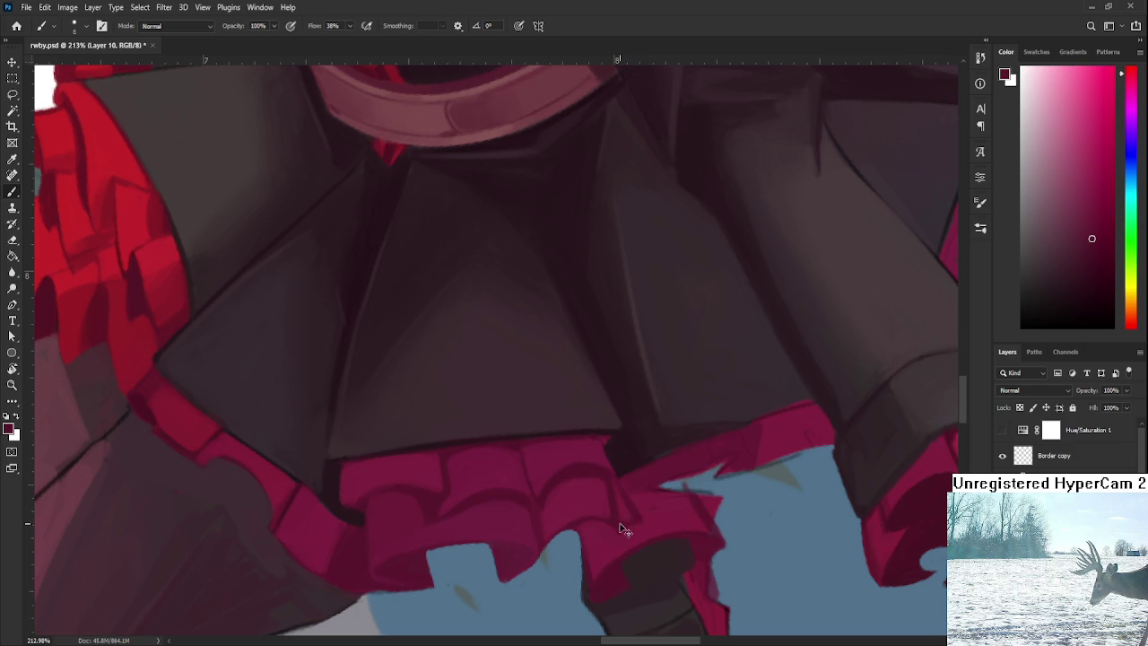
left_click(650, 508, "alt")
left_click(627, 512, "alt")
left_click(604, 471, "alt")
left_click(616, 489, "alt")
Step: Shade the frills further up the hem with darker and lighter sampled reds
scroll(631, 523, "down", 2)
scroll(683, 444, "down", 5)
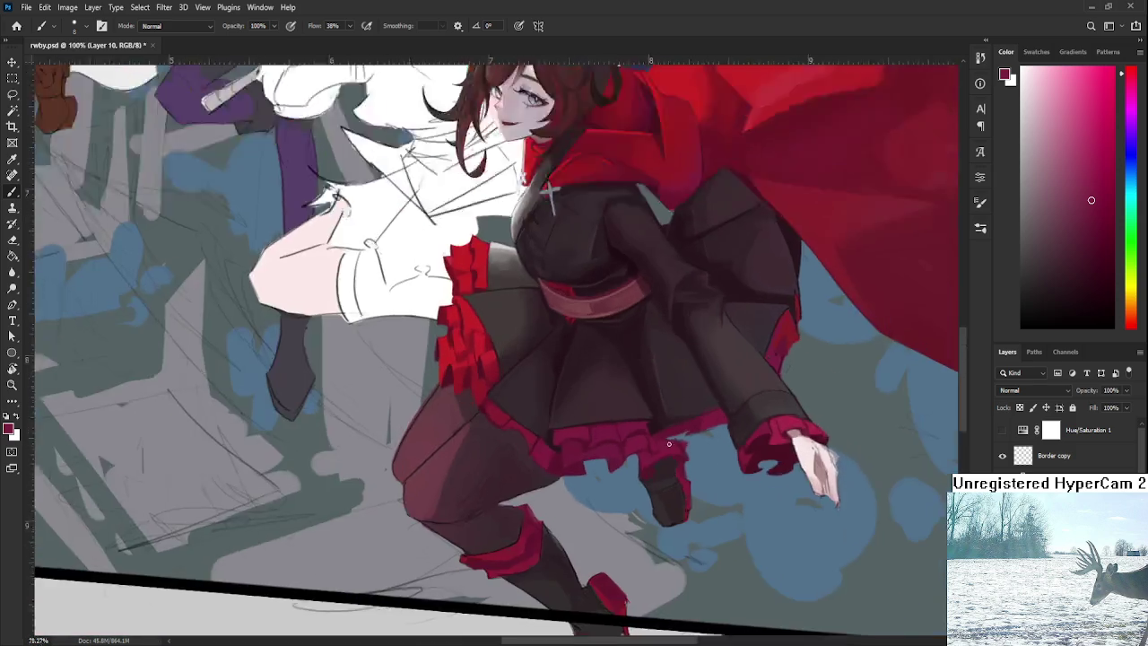
scroll(683, 444, "up", 5)
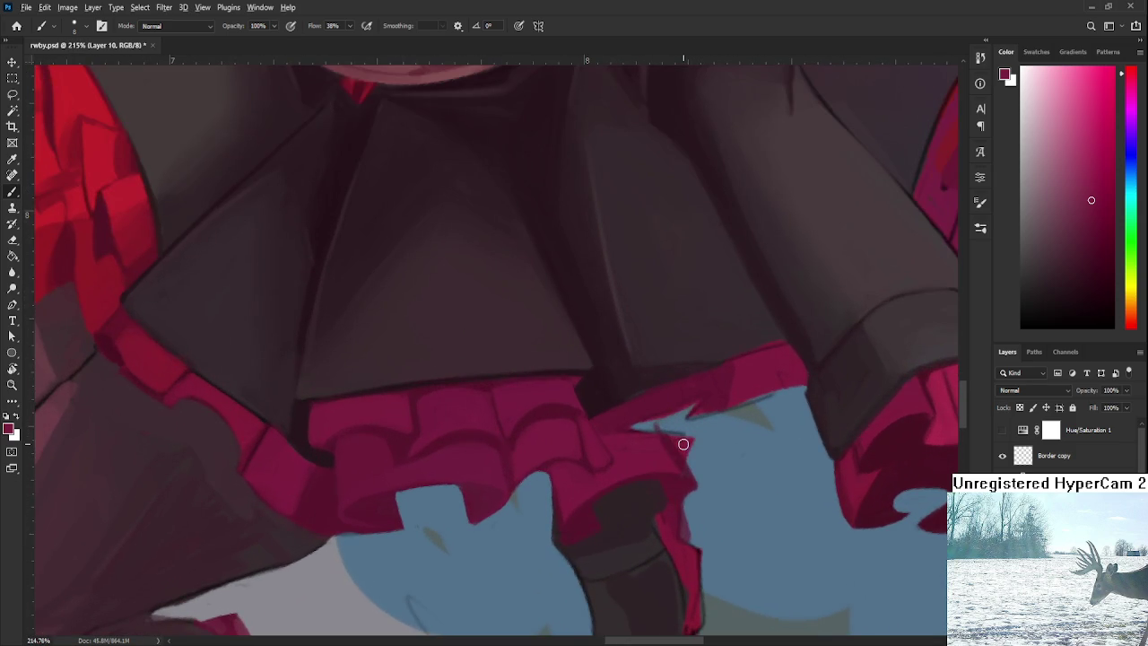
left_click(574, 438, "alt")
left_click(561, 413, "alt")
left_click(581, 414, "alt")
left_click(607, 453, "alt")
Step: Zoom out and rotate the canvas view so the frame sits level
scroll(561, 462, "down", 2)
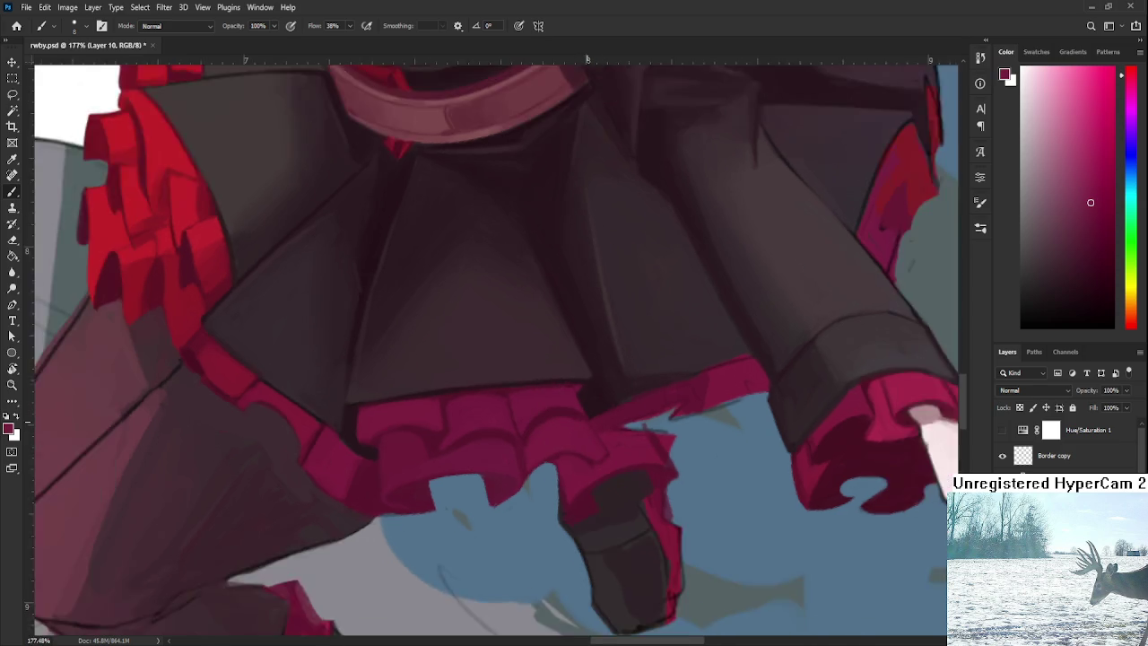
scroll(561, 462, "down", 2)
scroll(561, 462, "down", 2)
scroll(561, 462, "down", 1)
key("r")
left_click_drag(562, 462, 575, 468)
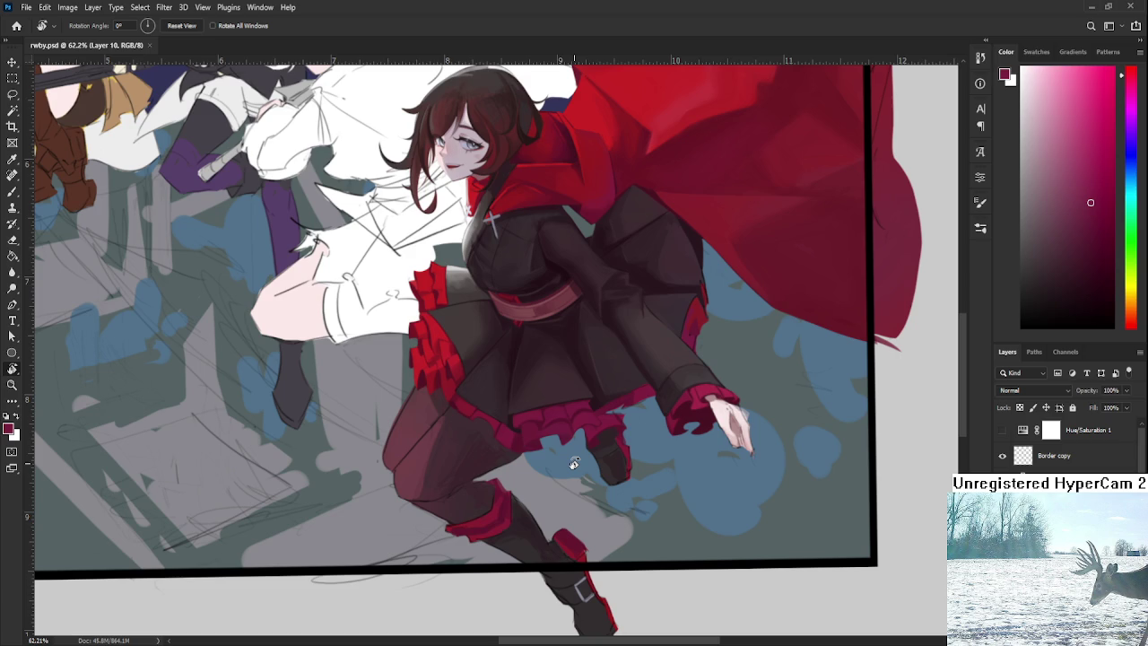
Step: Brush a soft shading stroke onto the red hem ruffle, then choose a darker shade in the Color panel
scroll(574, 462, "up", 3)
scroll(589, 443, "up", 3)
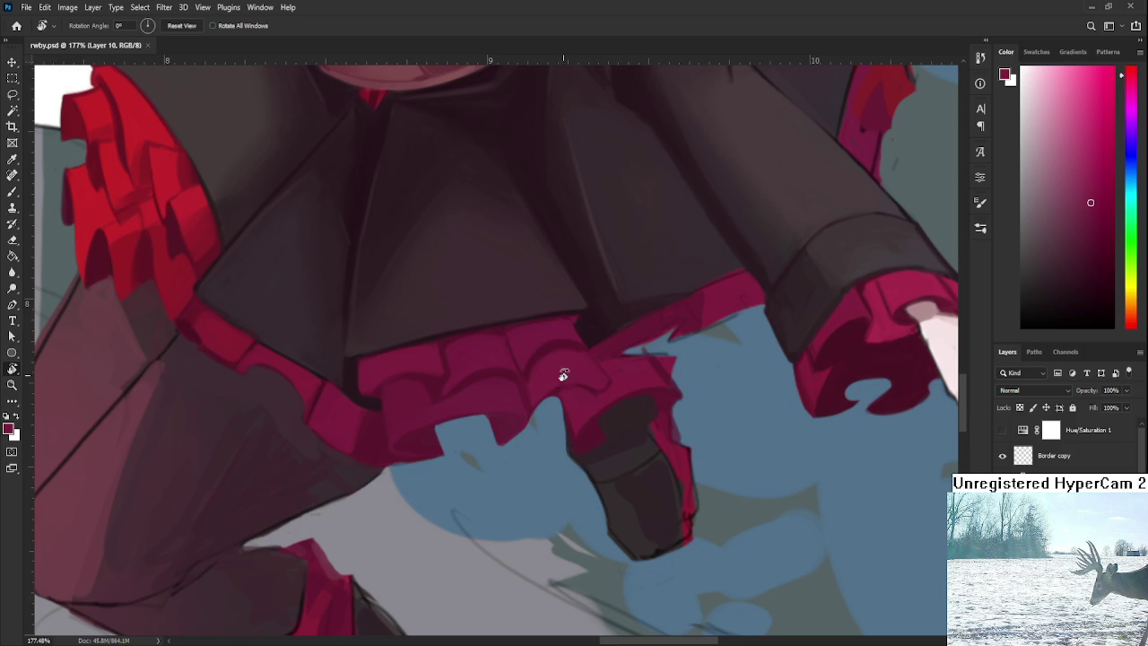
key("b")
left_click_drag(546, 352, 538, 355)
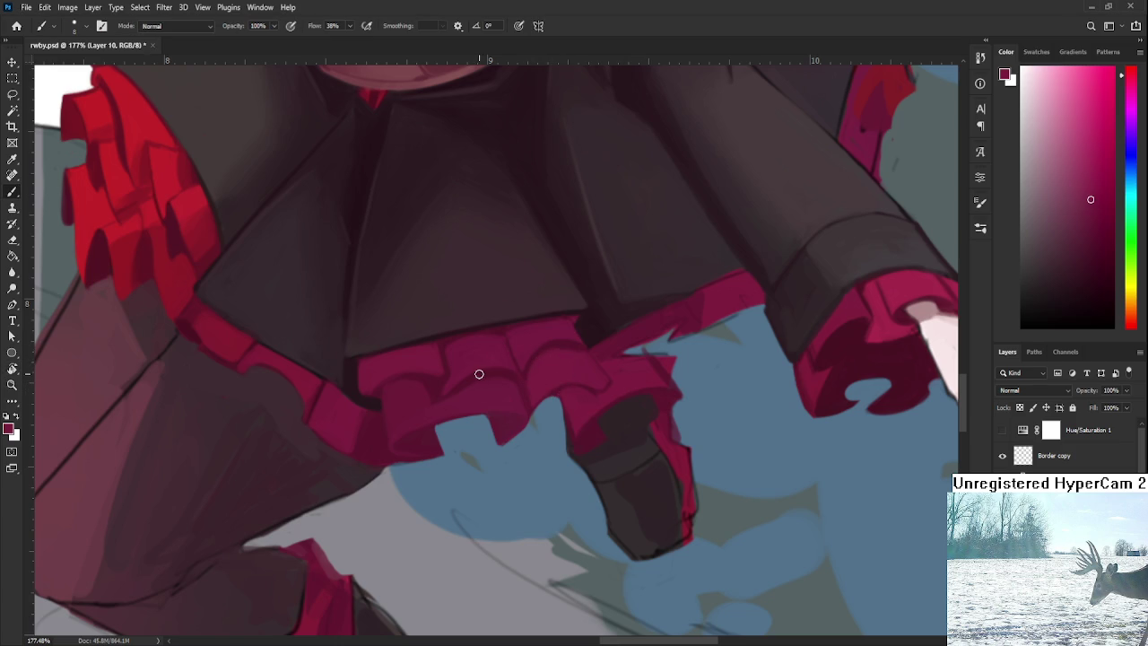
left_click(435, 381, "alt")
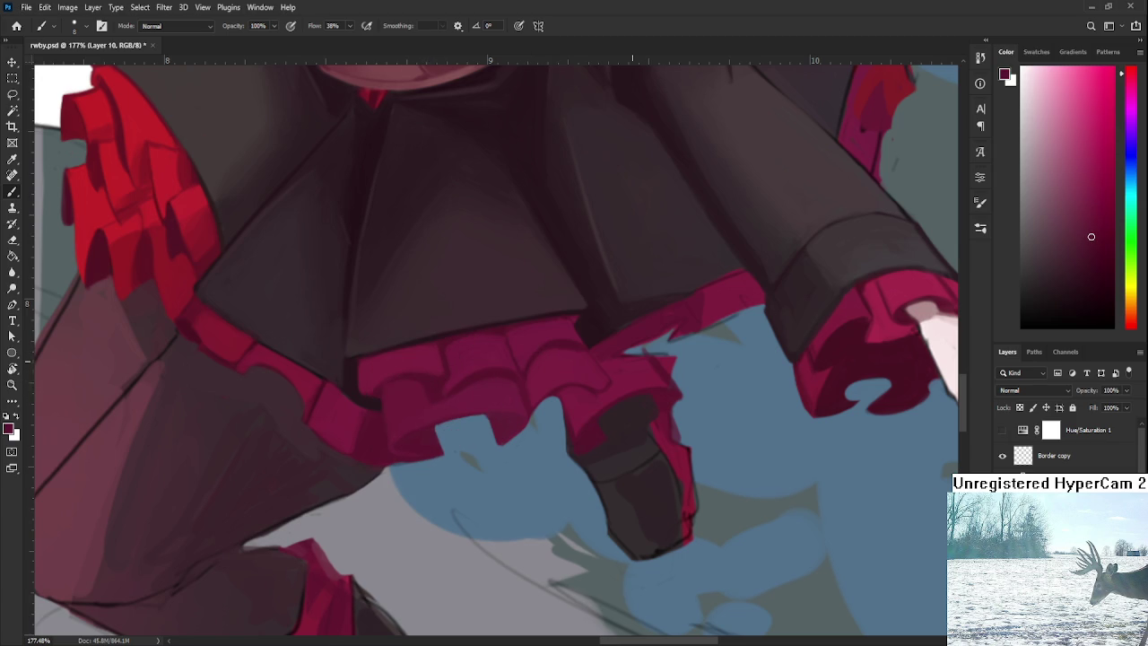